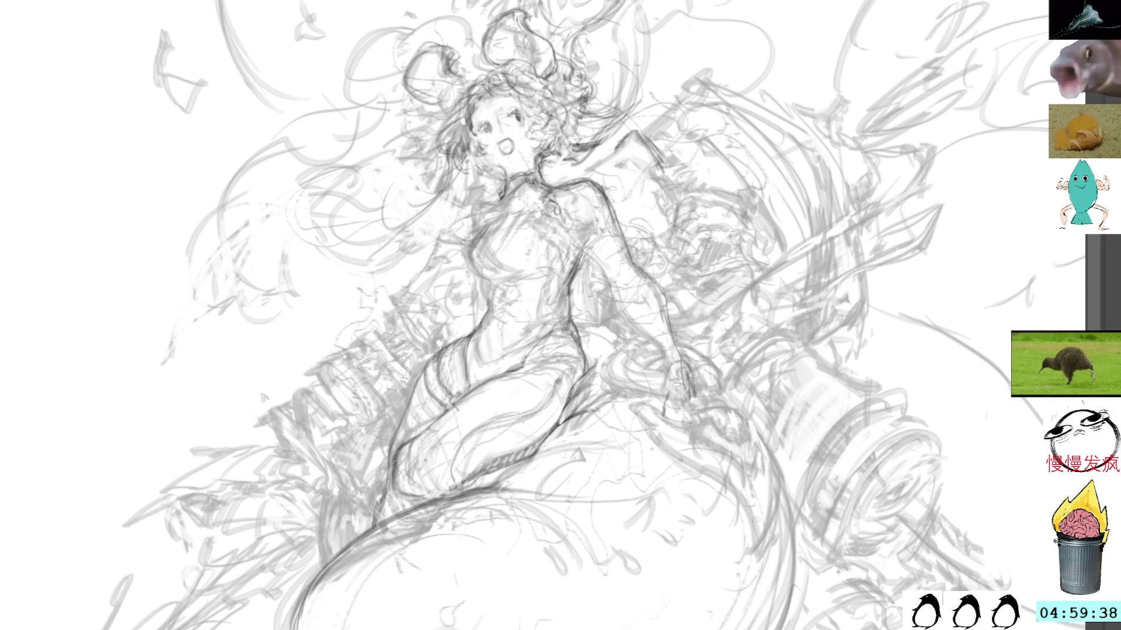
- Darken the ribbed band across the upper tail with three pencil strokes, then zoom in
{"action": "left_click_drag", "start_coordinate": [417, 390], "coordinate": [420, 404]}
{"action": "left_click_drag", "start_coordinate": [421, 402], "coordinate": [436, 415]}
{"action": "left_click_drag", "start_coordinate": [434, 414], "coordinate": [426, 425]}
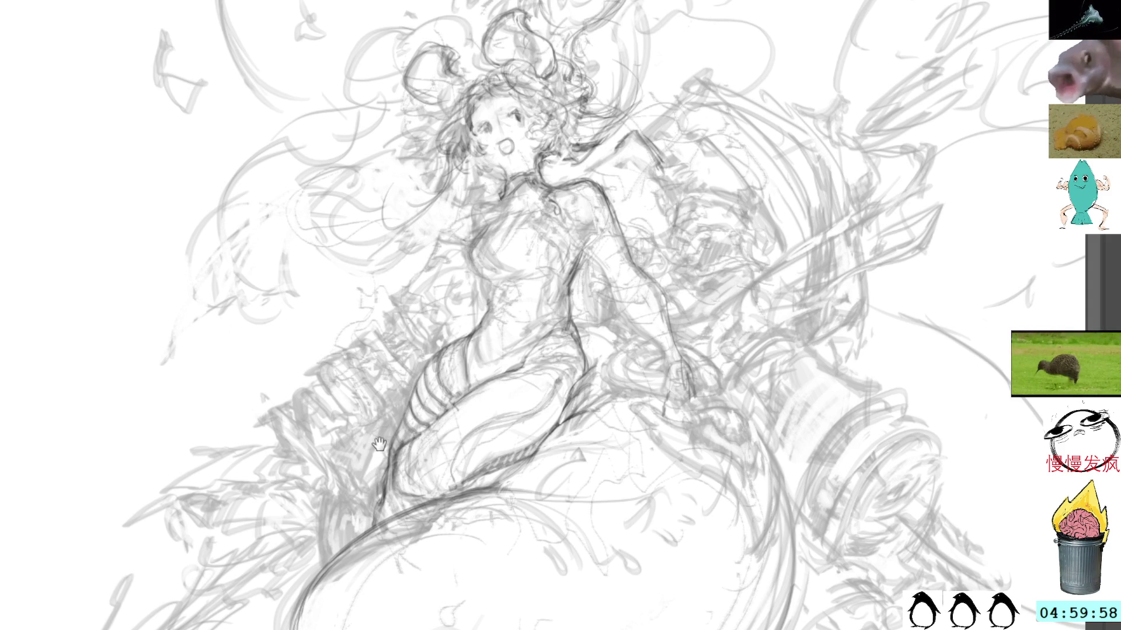
{"action": "scroll", "coordinate": [378, 444], "scroll_direction": "up", "scroll_amount": 1}
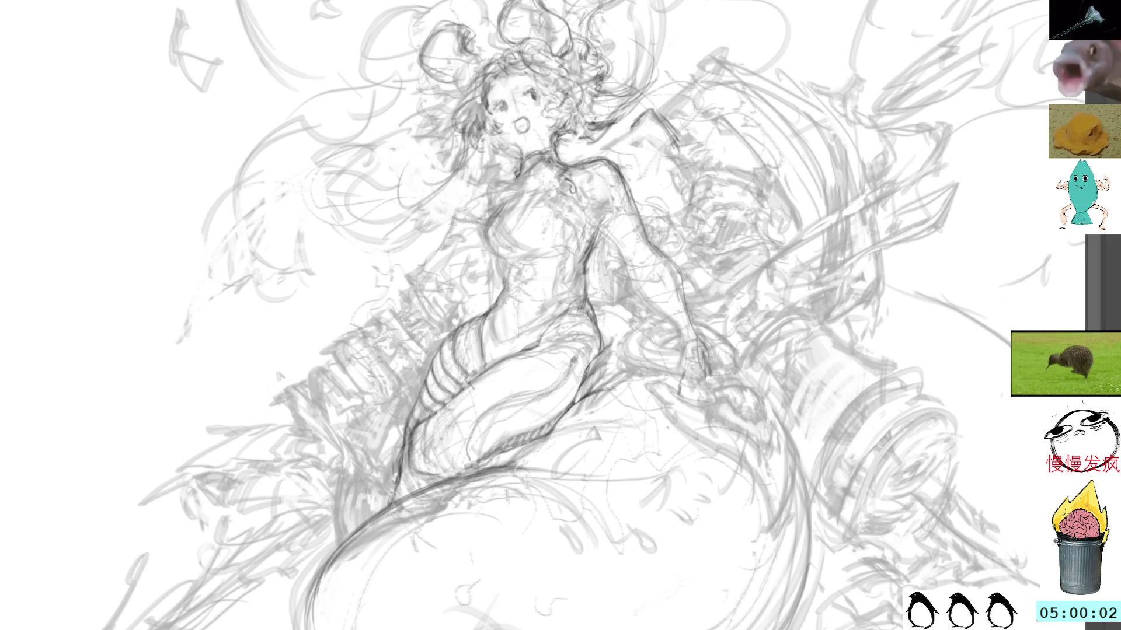
{"action": "scroll", "coordinate": [373, 453], "scroll_direction": "up", "scroll_amount": 2}
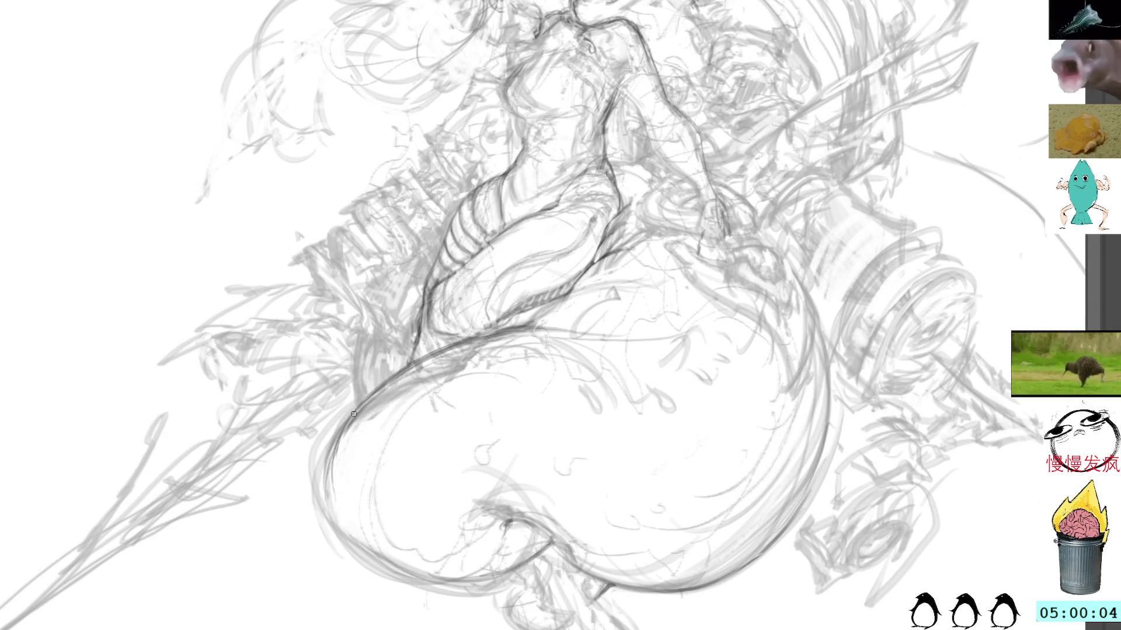
- Warp the lassoed left tail curve so it bends along the big tail outline
{"action": "left_click_drag", "start_coordinate": [406, 378], "coordinate": [403, 381]}
{"action": "key", "text": "ctrl+t"}
{"action": "key", "text": "ctrl+alt+w"}
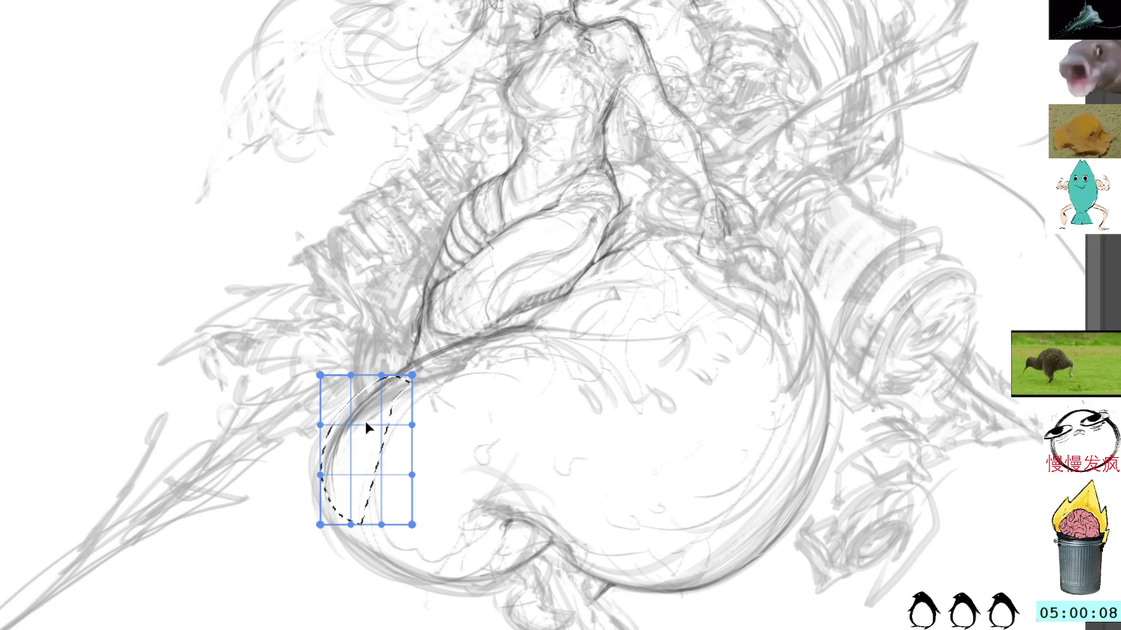
{"action": "mouse_move", "coordinate": [362, 415]}
{"action": "left_mouse_down"}
{"action": "mouse_move", "coordinate": [345, 440]}
{"action": "mouse_move", "coordinate": [330, 393]}
{"action": "left_mouse_up"}
{"action": "key", "text": "Return"}
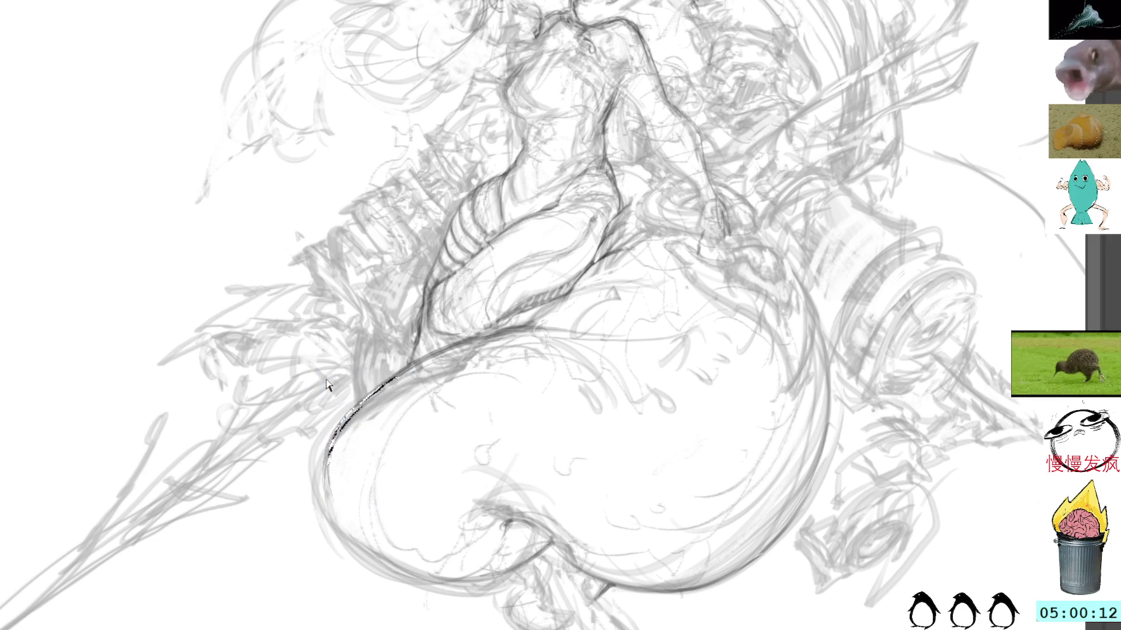
{"action": "key", "text": "ctrl+d"}
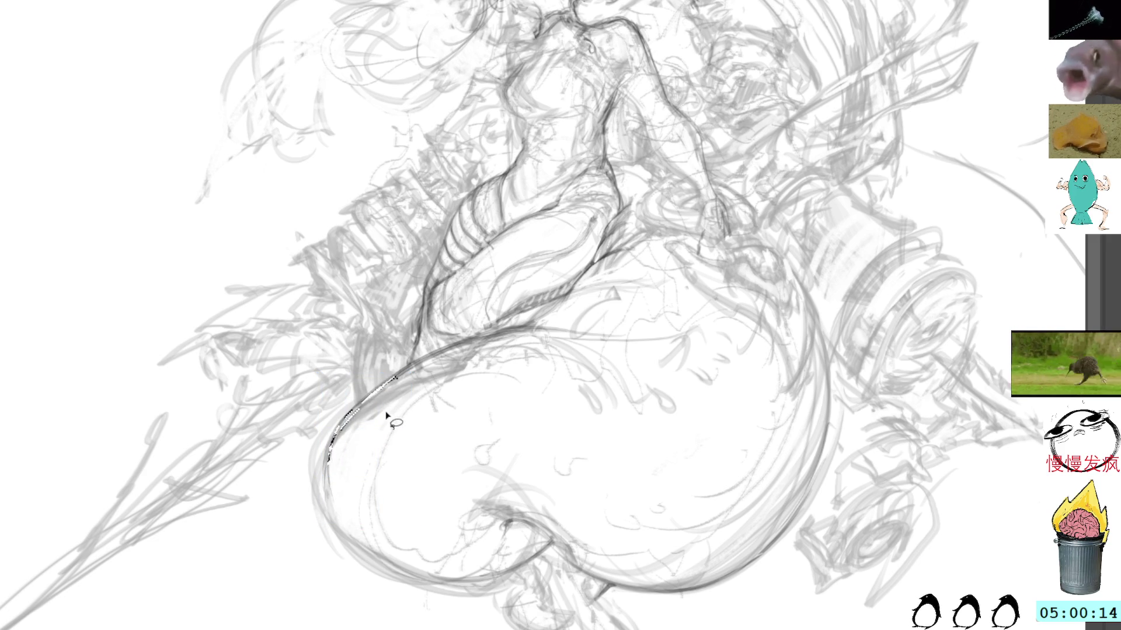
- Redraw the tail's left edge darker with the pencil, down to its bottom
{"action": "key", "text": "b"}
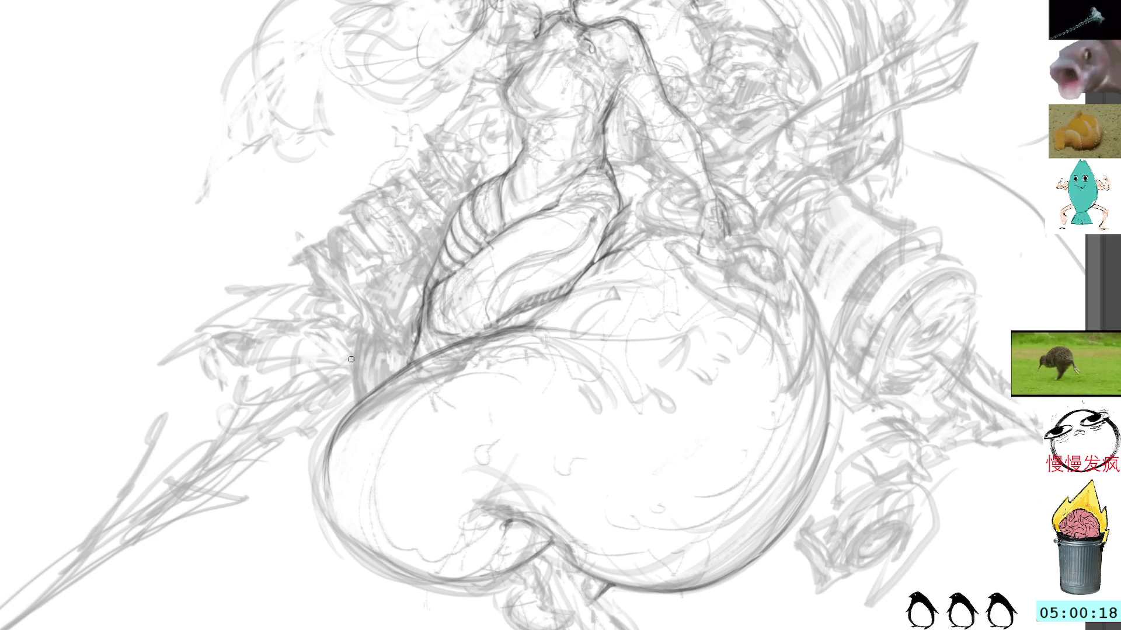
{"action": "left_click_drag", "start_coordinate": [337, 435], "coordinate": [344, 480]}
{"action": "key", "text": "ctrl+z"}
{"action": "key", "text": "ctrl+z"}
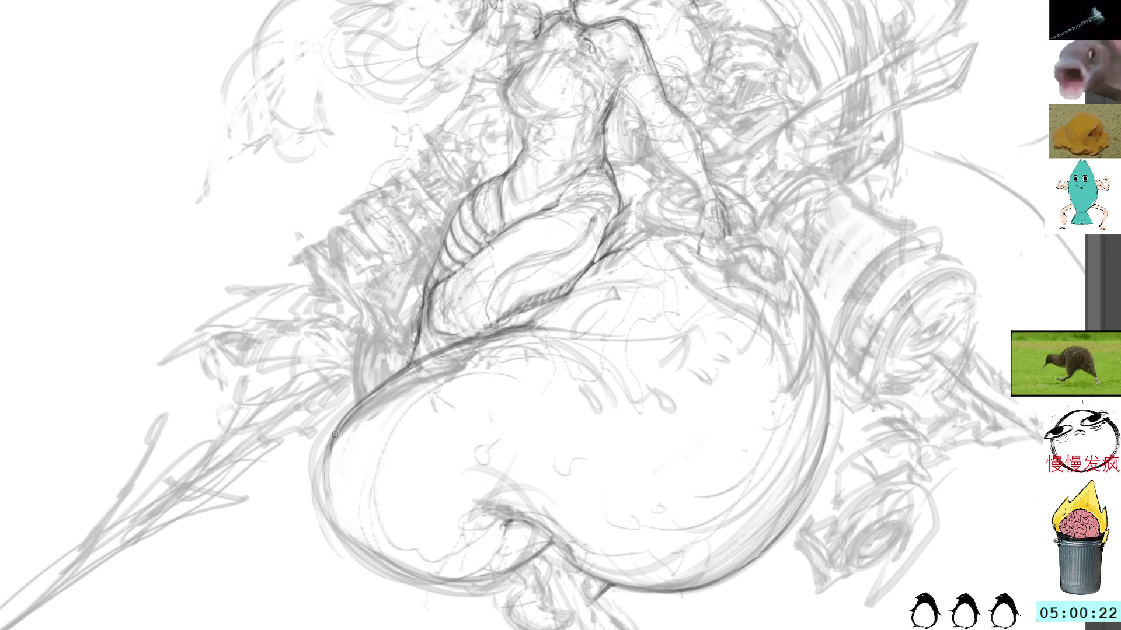
{"action": "left_click_drag", "start_coordinate": [344, 416], "coordinate": [322, 503]}
{"action": "left_click_drag", "start_coordinate": [336, 423], "coordinate": [353, 558]}
{"action": "left_click_drag", "start_coordinate": [322, 450], "coordinate": [399, 588]}
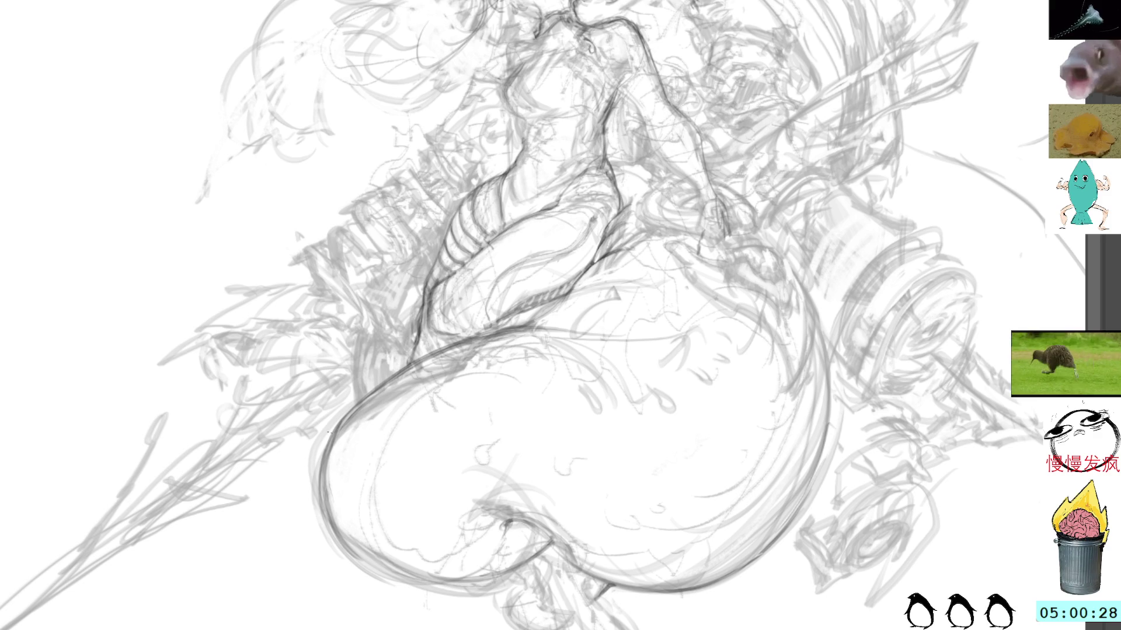
- Trace the tail's lower-left and bottom outline darker, then rotate the view
{"action": "left_click_drag", "start_coordinate": [352, 498], "coordinate": [367, 445]}
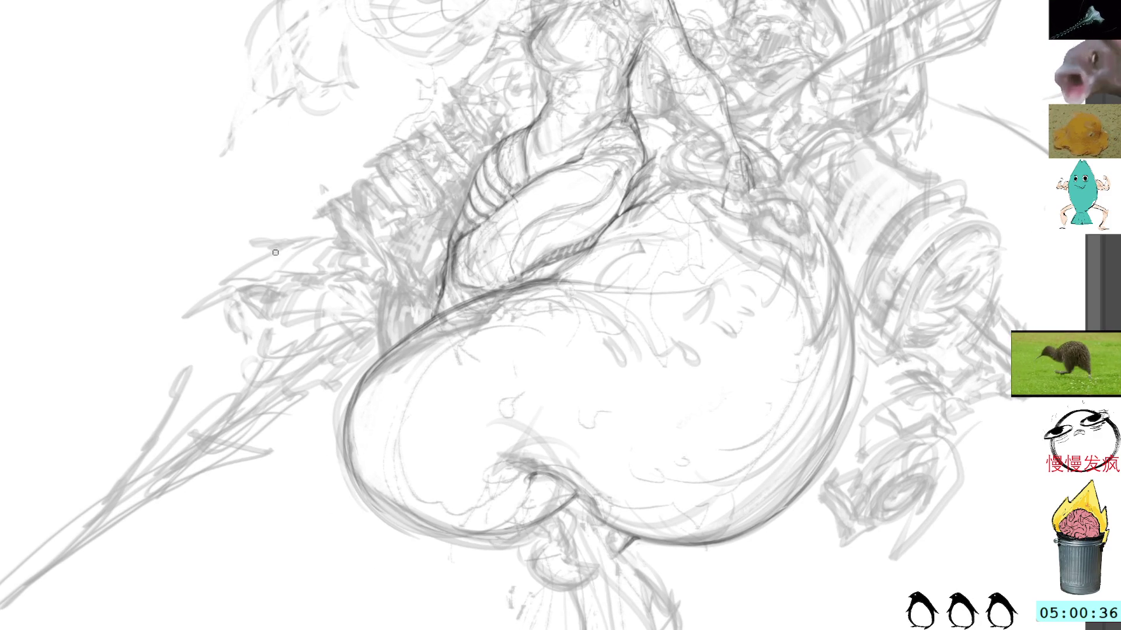
{"action": "mouse_move", "coordinate": [348, 429]}
{"action": "left_mouse_down"}
{"action": "mouse_move", "coordinate": [351, 474]}
{"action": "mouse_move", "coordinate": [400, 538]}
{"action": "mouse_move", "coordinate": [468, 546]}
{"action": "mouse_move", "coordinate": [369, 505]}
{"action": "mouse_move", "coordinate": [496, 549]}
{"action": "left_mouse_up"}
{"action": "left_click_drag", "start_coordinate": [362, 479], "coordinate": [532, 556]}
{"action": "left_click_drag", "start_coordinate": [397, 526], "coordinate": [562, 512]}
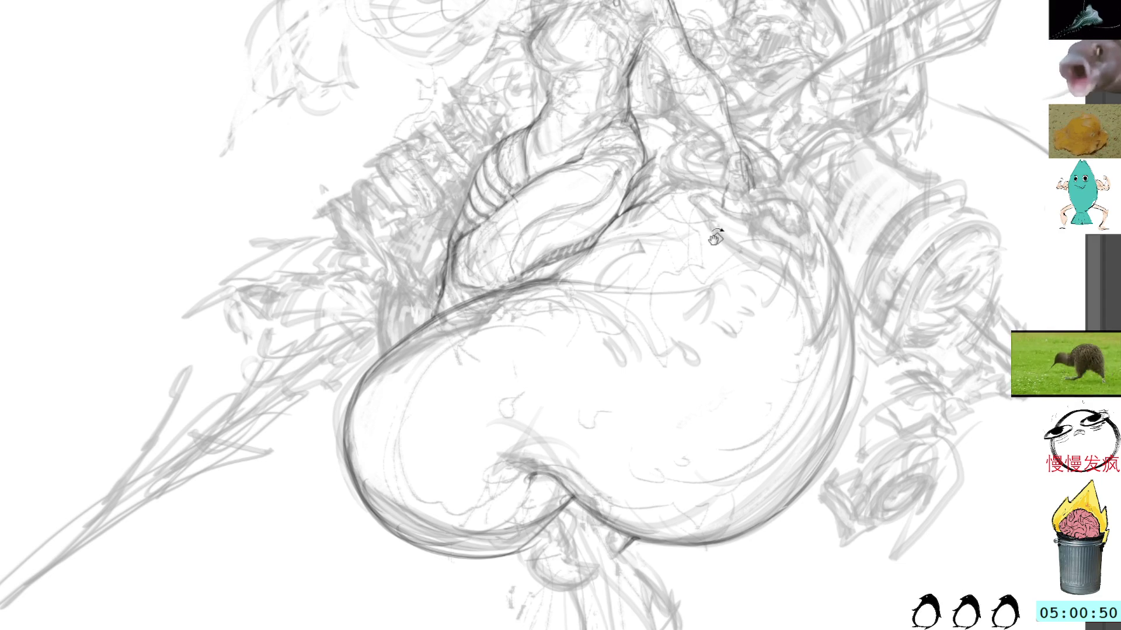
{"action": "left_click_drag", "start_coordinate": [716, 236], "coordinate": [540, 167]}
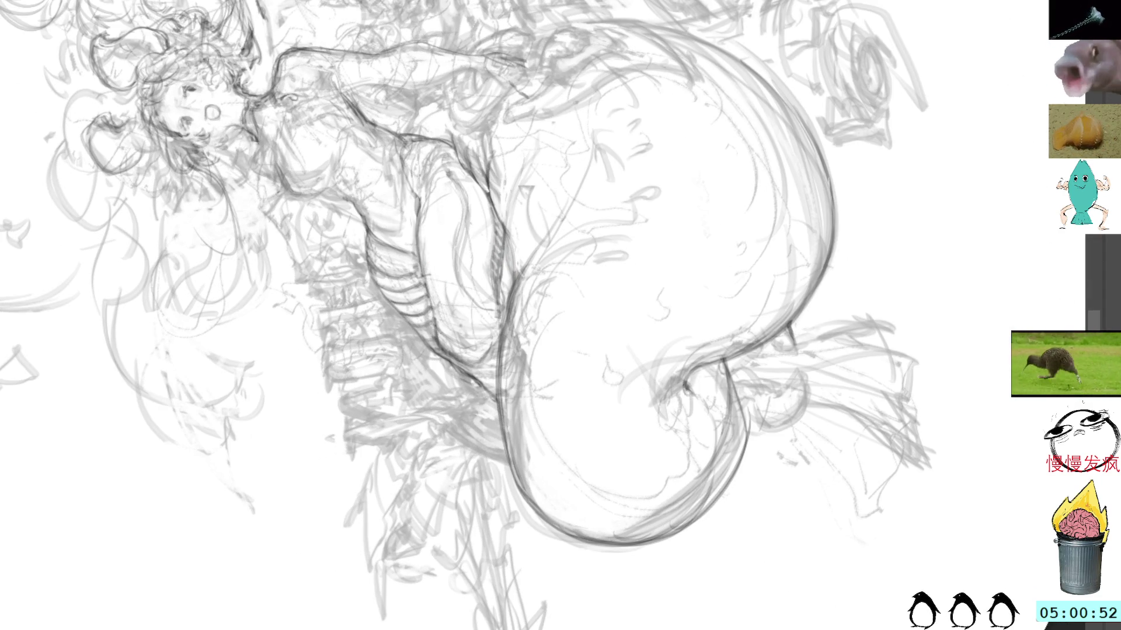
- Add strokes at the tail-body junction and reinforce the inner tail curve, undoing the last one
{"action": "mouse_move", "coordinate": [682, 380]}
{"action": "left_mouse_down"}
{"action": "mouse_move", "coordinate": [694, 426]}
{"action": "mouse_move", "coordinate": [703, 401]}
{"action": "mouse_move", "coordinate": [713, 423]}
{"action": "mouse_move", "coordinate": [704, 368]}
{"action": "mouse_move", "coordinate": [746, 428]}
{"action": "left_mouse_up"}
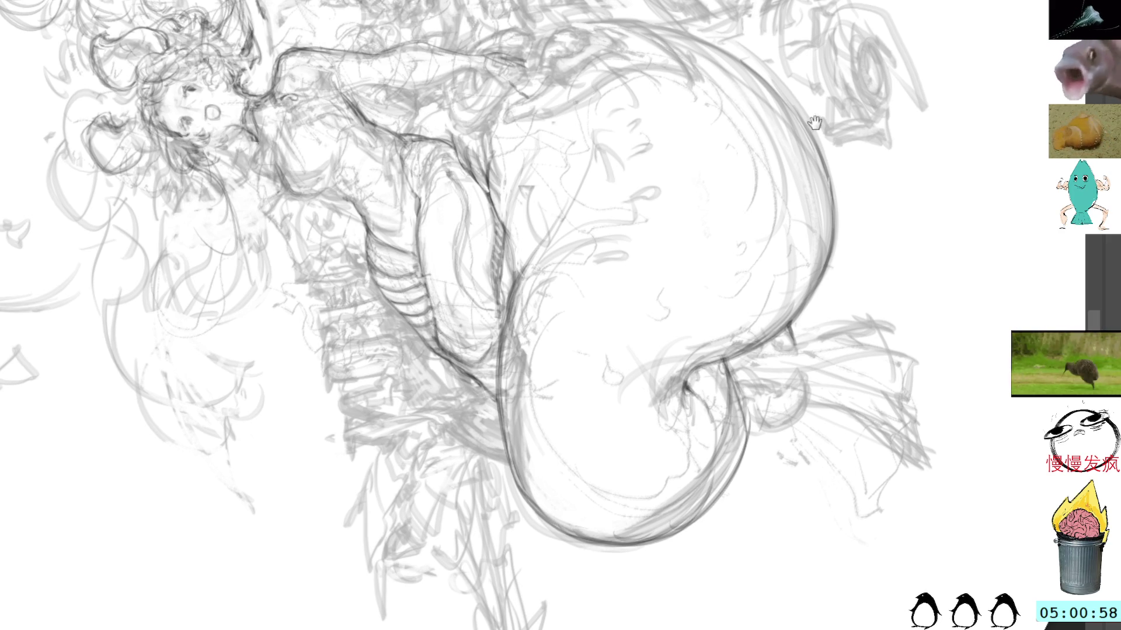
{"action": "left_click_drag", "start_coordinate": [753, 270], "coordinate": [753, 357]}
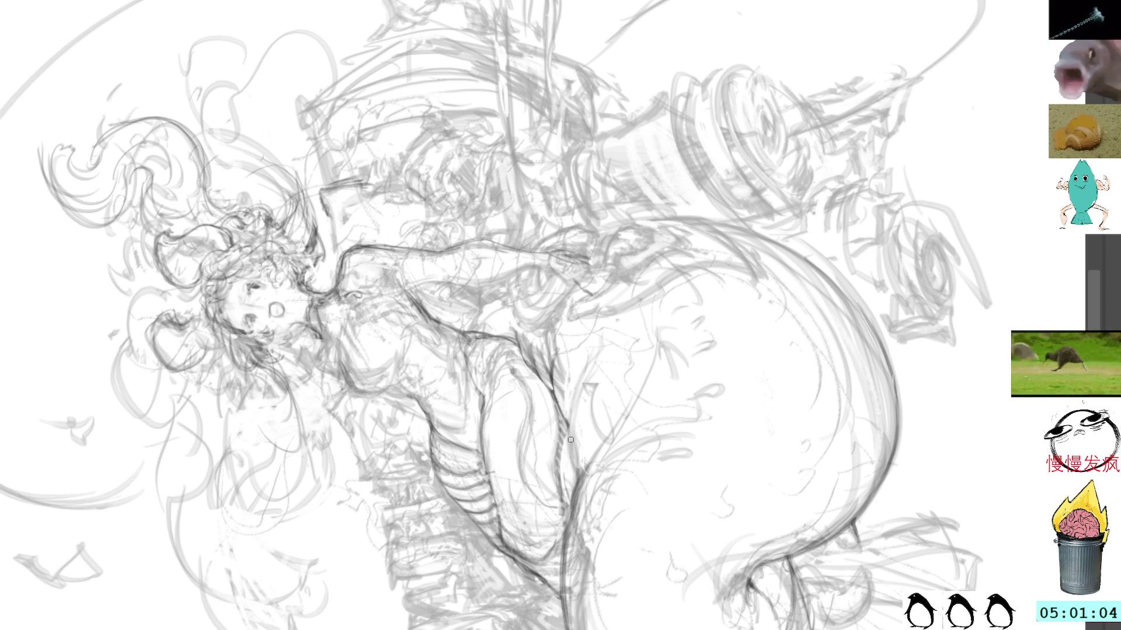
{"action": "left_click_drag", "start_coordinate": [567, 517], "coordinate": [559, 415]}
{"action": "left_click_drag", "start_coordinate": [560, 487], "coordinate": [578, 392]}
{"action": "mouse_move", "coordinate": [596, 355]}
{"action": "left_mouse_down"}
{"action": "mouse_move", "coordinate": [560, 467]}
{"action": "mouse_move", "coordinate": [590, 379]}
{"action": "left_mouse_up"}
{"action": "key", "text": "ctrl+z"}
{"action": "key", "text": "ctrl+z"}
{"action": "key", "text": "ctrl+z"}
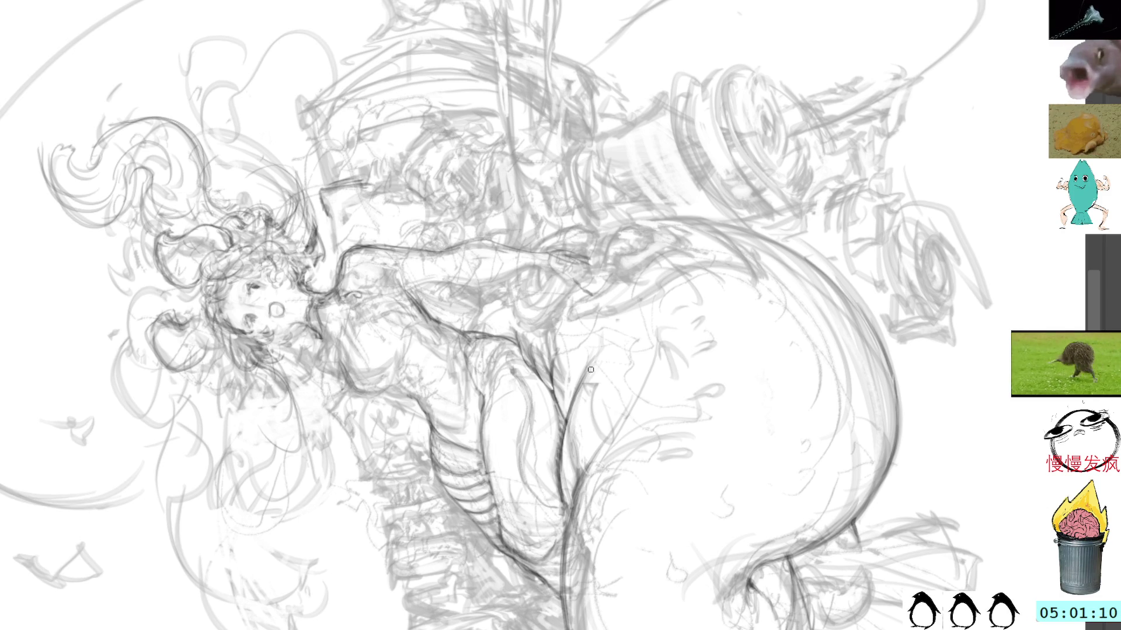
- In a counter-clockwise rotated view, sketch then darken the inner tail curve, undoing the final stroke
{"action": "key", "text": "4"}
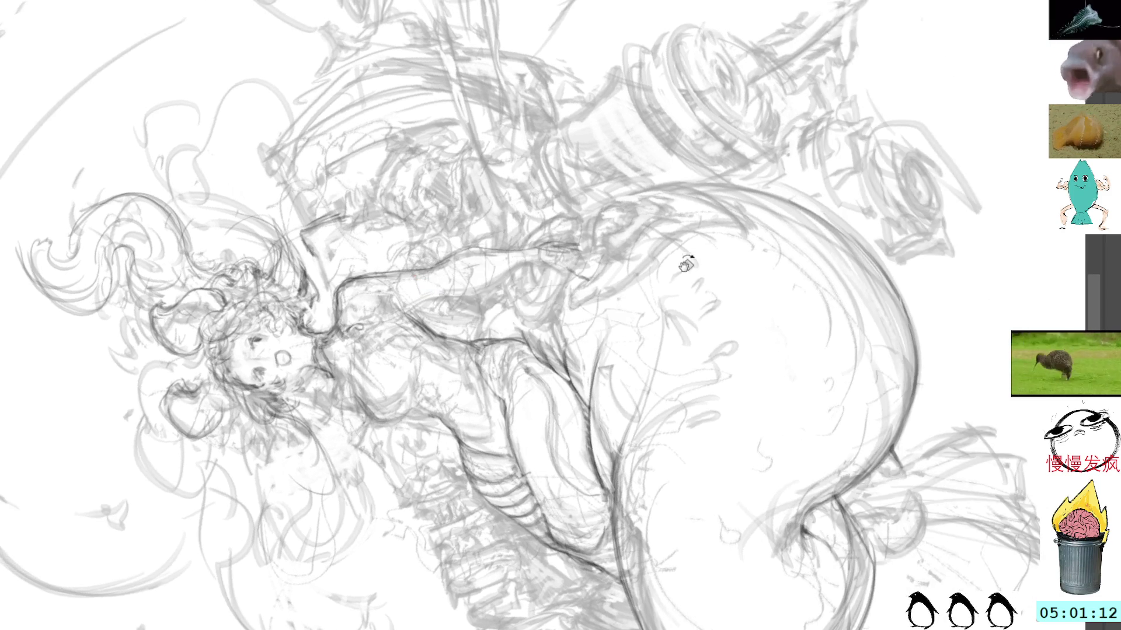
{"action": "left_click_drag", "start_coordinate": [629, 420], "coordinate": [618, 455]}
{"action": "left_click_drag", "start_coordinate": [651, 358], "coordinate": [621, 467]}
{"action": "left_click_drag", "start_coordinate": [638, 411], "coordinate": [612, 506]}
{"action": "left_click_drag", "start_coordinate": [628, 436], "coordinate": [606, 526]}
{"action": "left_click_drag", "start_coordinate": [625, 447], "coordinate": [608, 551]}
{"action": "key", "text": "ctrl+z"}
{"action": "key", "text": "ctrl+z"}
{"action": "key", "text": "ctrl+z"}
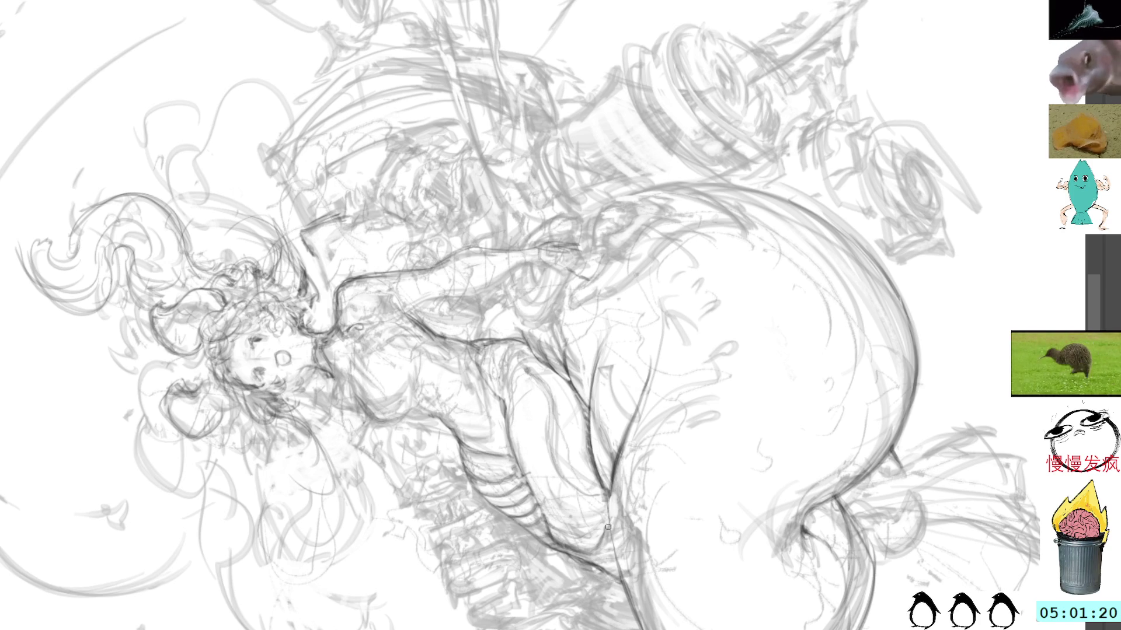
- Darken the leg contour line where it meets the tail
{"action": "mouse_move", "coordinate": [669, 446]}
{"action": "left_mouse_down"}
{"action": "mouse_move", "coordinate": [624, 425]}
{"action": "mouse_move", "coordinate": [591, 389]}
{"action": "left_mouse_up"}
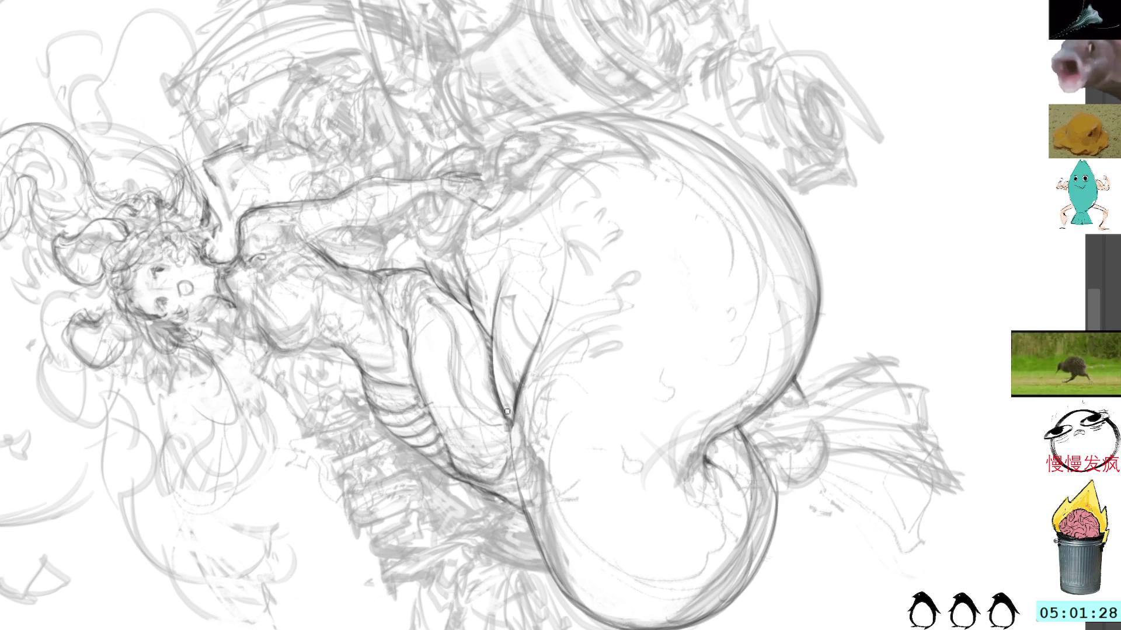
{"action": "left_click_drag", "start_coordinate": [514, 409], "coordinate": [528, 525]}
{"action": "mouse_move", "coordinate": [517, 447]}
{"action": "left_mouse_down"}
{"action": "mouse_move", "coordinate": [538, 545]}
{"action": "mouse_move", "coordinate": [546, 542]}
{"action": "left_mouse_up"}
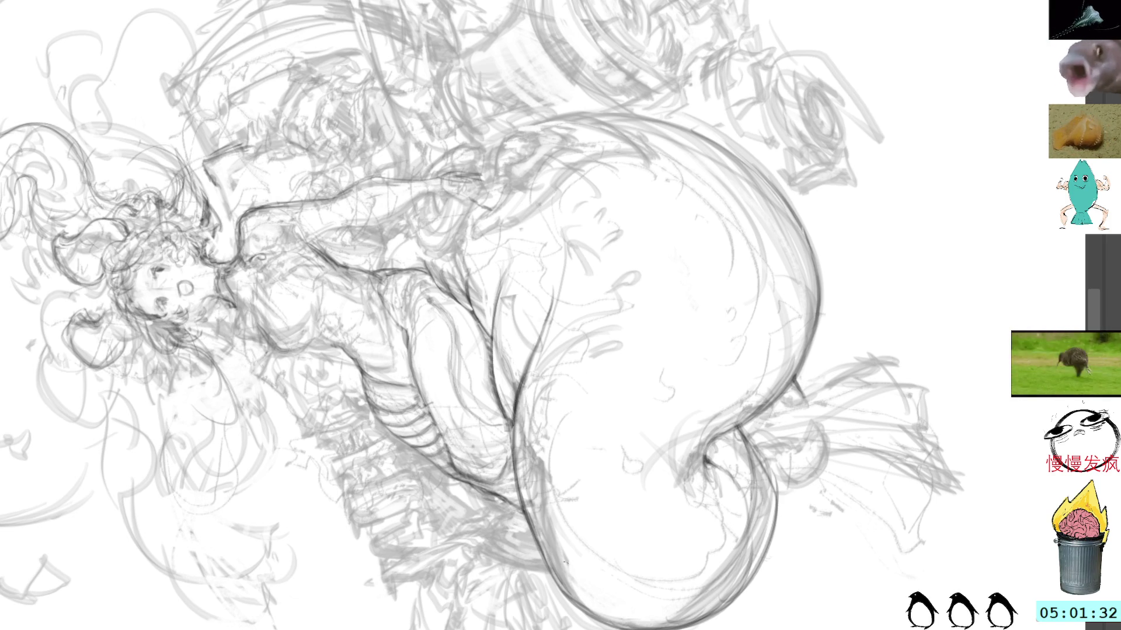
- With the view upright, add dark strokes and faint marks to the shoulder and arm, then select the lines under the chin
{"action": "key", "text": "5"}
{"action": "scroll", "coordinate": [516, 287], "scroll_direction": "up", "scroll_amount": 5}
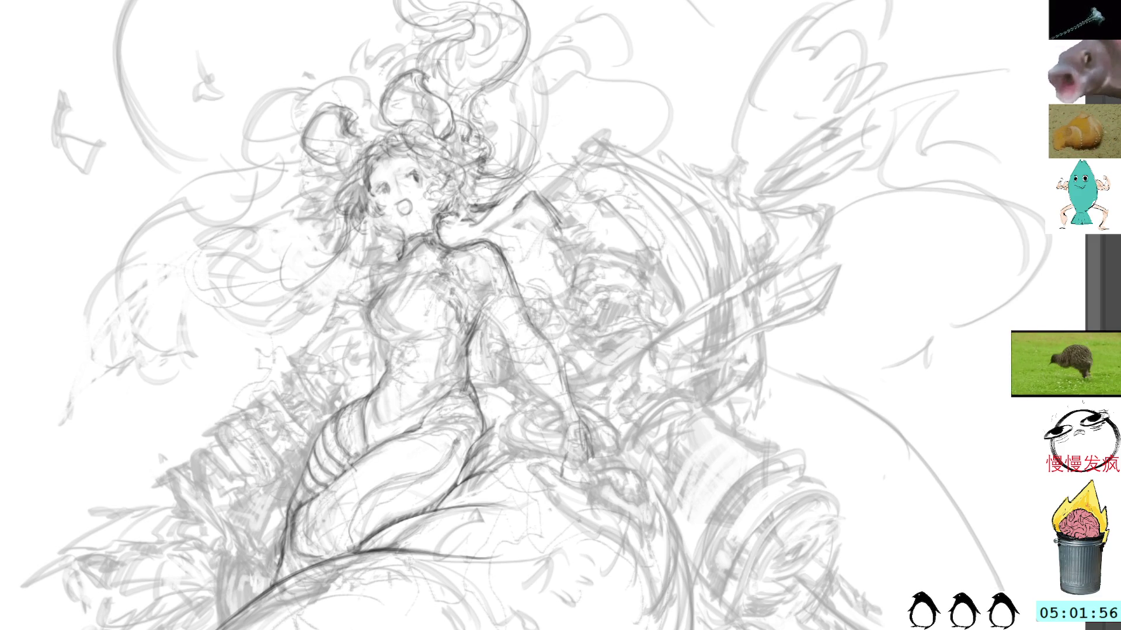
{"action": "left_click_drag", "start_coordinate": [467, 227], "coordinate": [498, 241]}
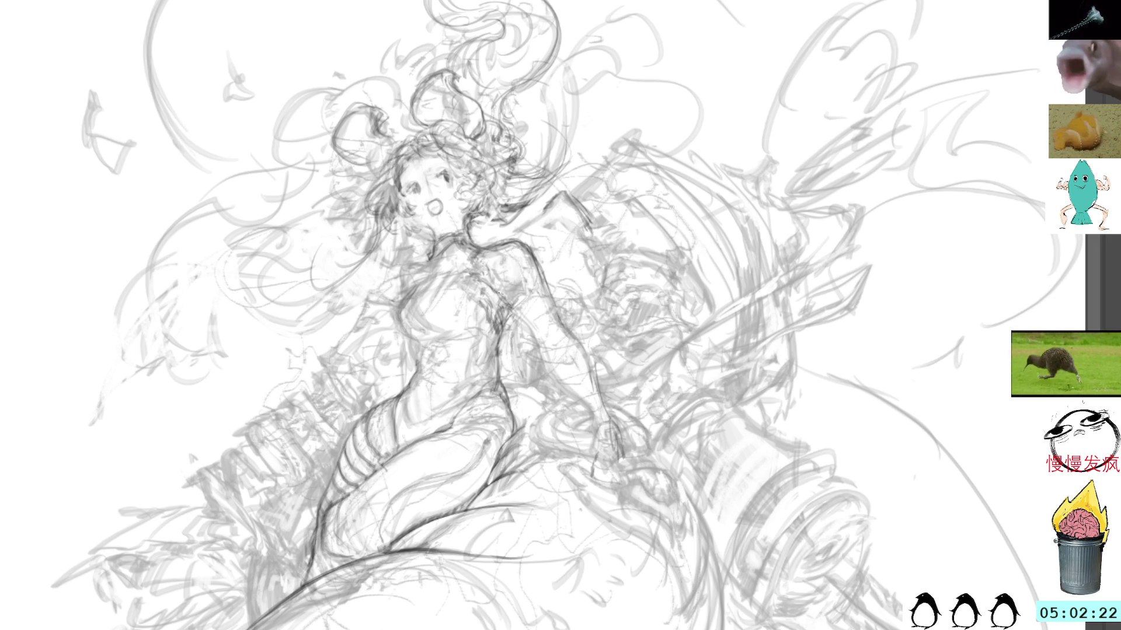
{"action": "left_click_drag", "start_coordinate": [506, 297], "coordinate": [543, 349]}
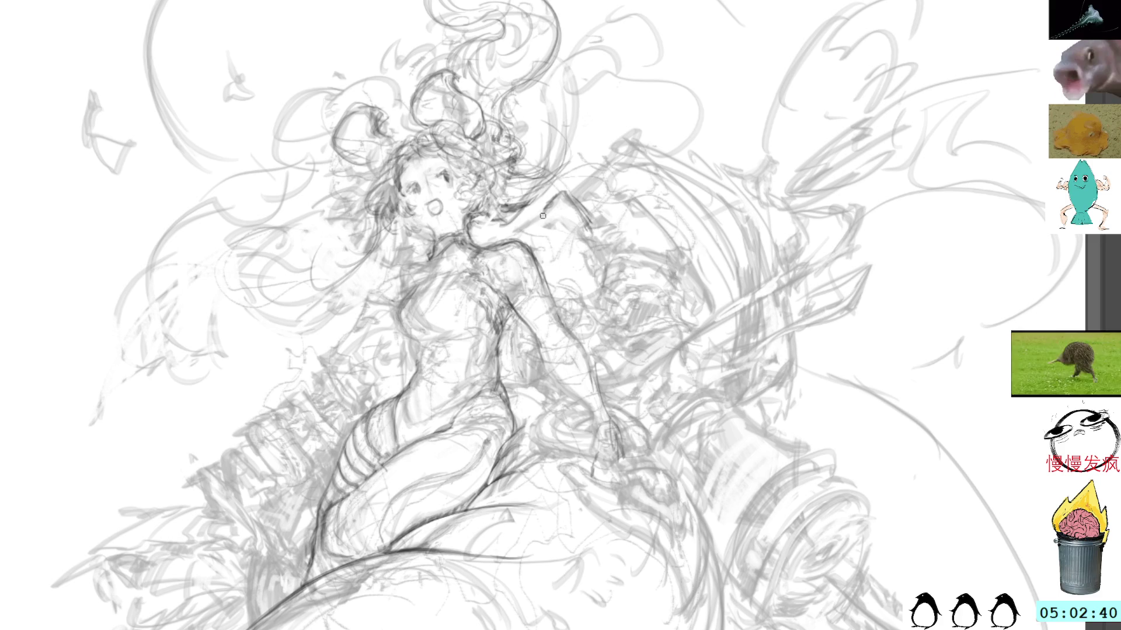
{"action": "mouse_move", "coordinate": [538, 347]}
{"action": "left_mouse_down"}
{"action": "mouse_move", "coordinate": [588, 423]}
{"action": "mouse_move", "coordinate": [607, 409]}
{"action": "mouse_move", "coordinate": [592, 427]}
{"action": "left_mouse_up"}
{"action": "mouse_move", "coordinate": [555, 268]}
{"action": "left_mouse_down"}
{"action": "mouse_move", "coordinate": [631, 306]}
{"action": "mouse_move", "coordinate": [625, 341]}
{"action": "left_mouse_up"}
{"action": "left_click_drag", "start_coordinate": [503, 330], "coordinate": [504, 334]}
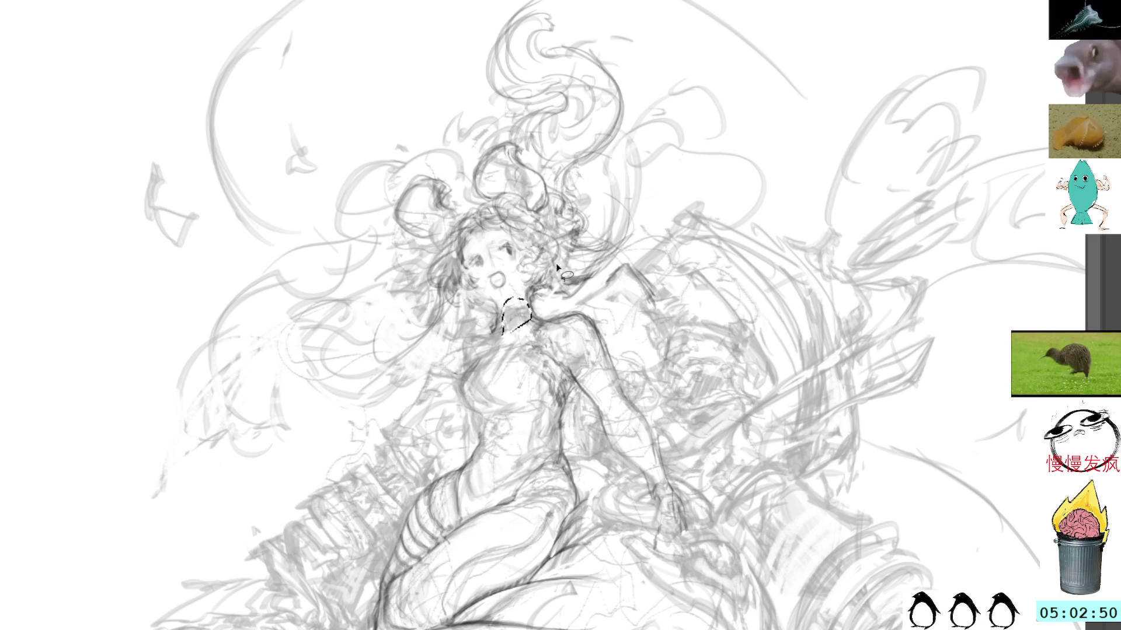
- Delete the selected lines under the chin, deselect, and bring the hair above the head into view
{"action": "key", "text": "Delete"}
{"action": "key", "text": "ctrl+d"}
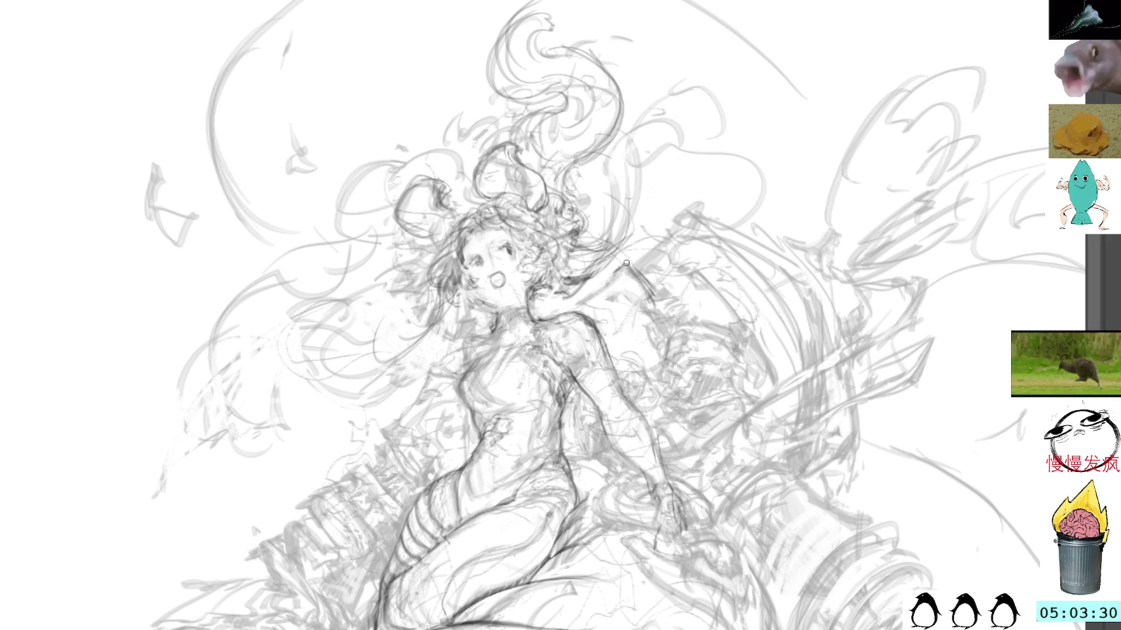
{"action": "left_click_drag", "start_coordinate": [636, 151], "coordinate": [625, 280]}
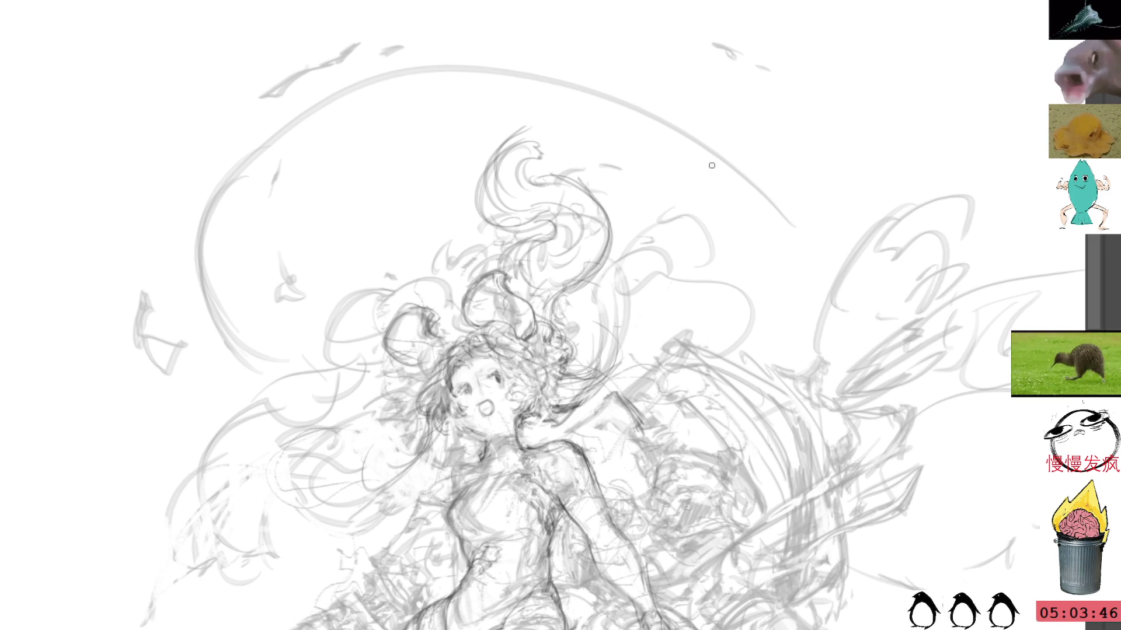
- Draw a short looping scribble beside the end of the upper-right hair arc
{"action": "mouse_move", "coordinate": [707, 188]}
{"action": "left_mouse_down"}
{"action": "mouse_move", "coordinate": [719, 205]}
{"action": "mouse_move", "coordinate": [764, 190]}
{"action": "left_mouse_up"}
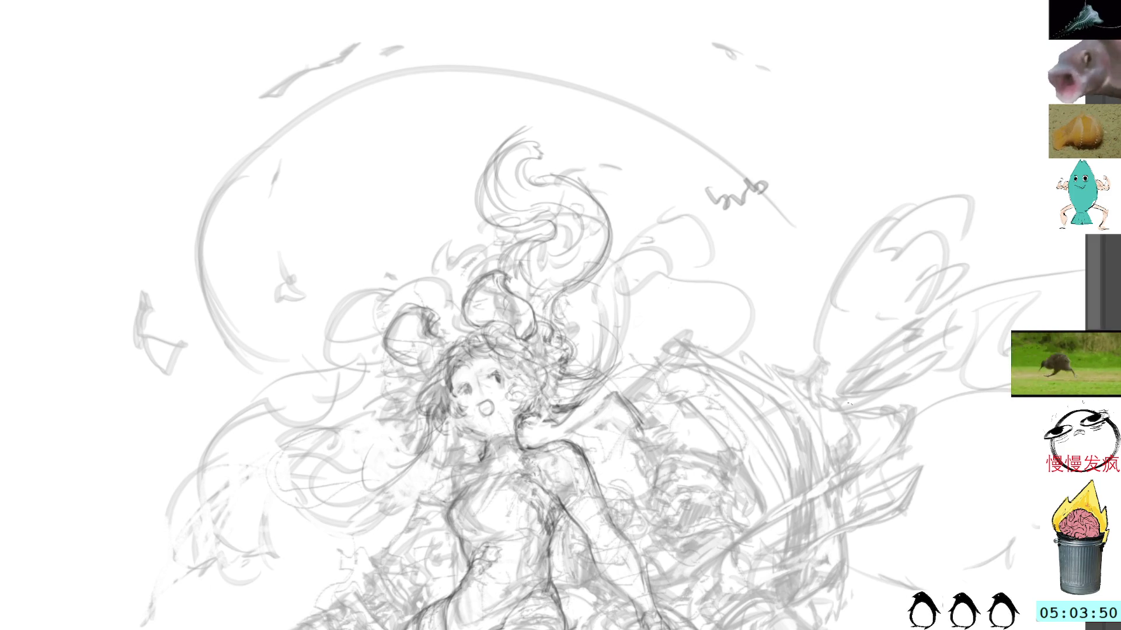
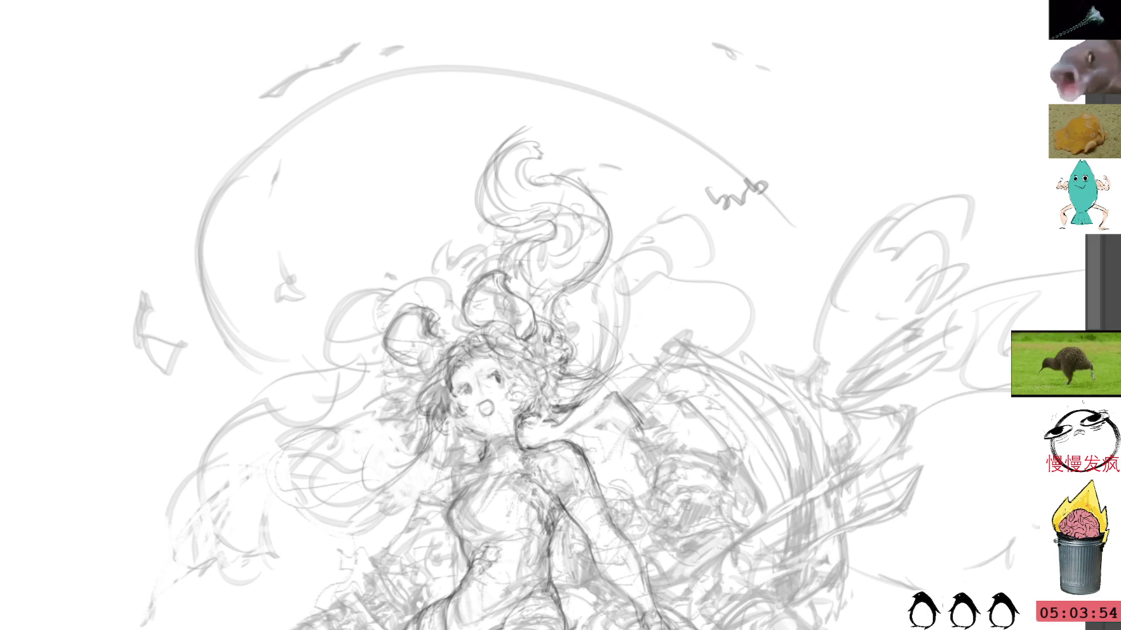
- Lasso and delete the stray scribbled note at upper right, then deselect
{"action": "mouse_move", "coordinate": [788, 207]}
{"action": "left_mouse_down"}
{"action": "mouse_move", "coordinate": [759, 220]}
{"action": "mouse_move", "coordinate": [797, 198]}
{"action": "left_mouse_up"}
{"action": "key", "text": "Delete"}
{"action": "key", "text": "ctrl+d"}
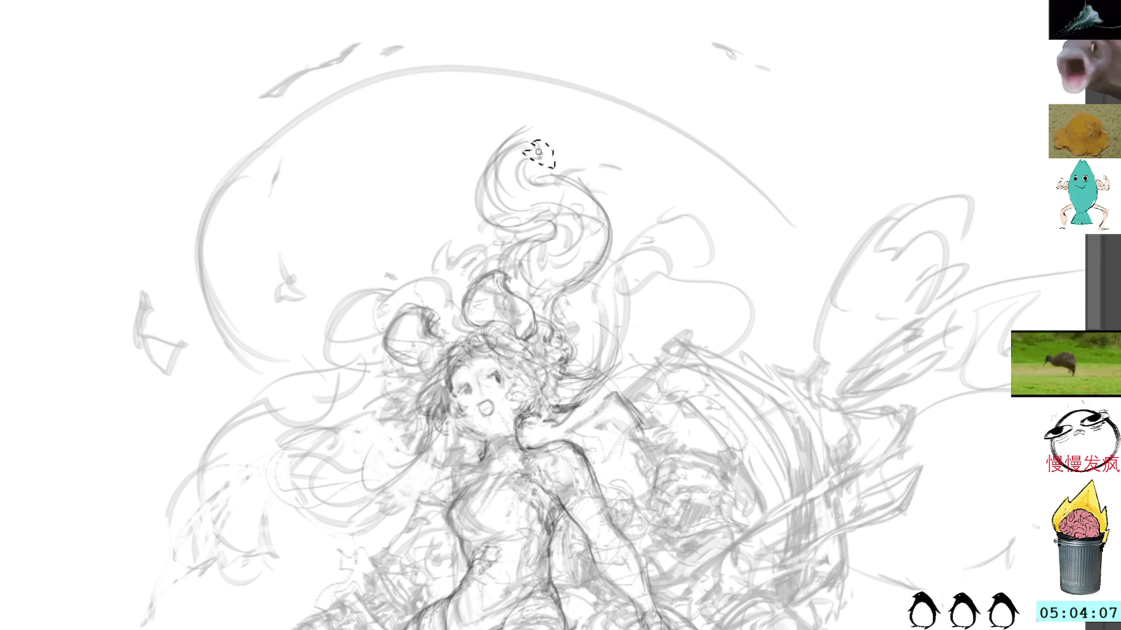
- Draw curled pencil strokes on the hair tips, the hair curls and the left strands
{"action": "key", "text": "l"}
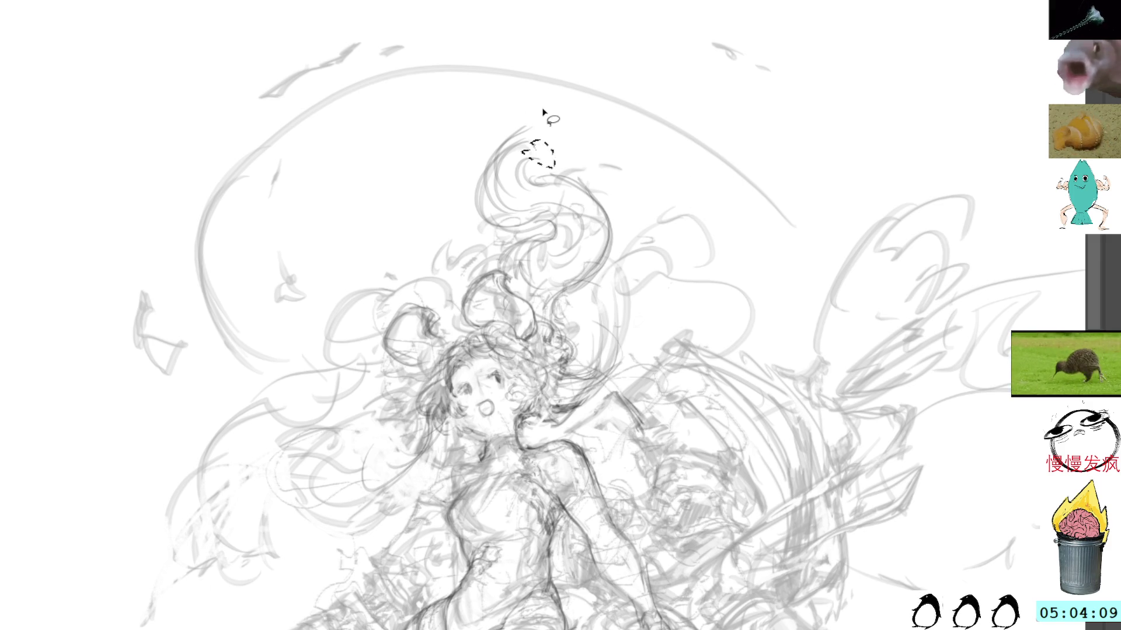
{"action": "left_click_drag", "start_coordinate": [509, 144], "coordinate": [564, 141]}
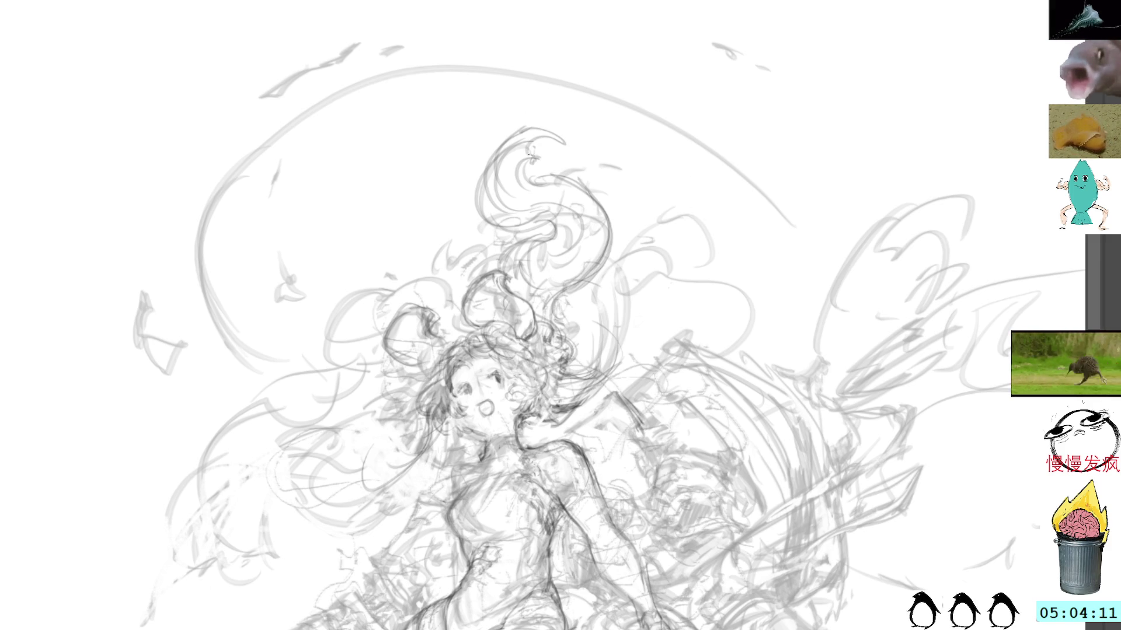
{"action": "mouse_move", "coordinate": [512, 178]}
{"action": "left_mouse_down"}
{"action": "mouse_move", "coordinate": [559, 155]}
{"action": "mouse_move", "coordinate": [514, 193]}
{"action": "mouse_move", "coordinate": [589, 175]}
{"action": "left_mouse_up"}
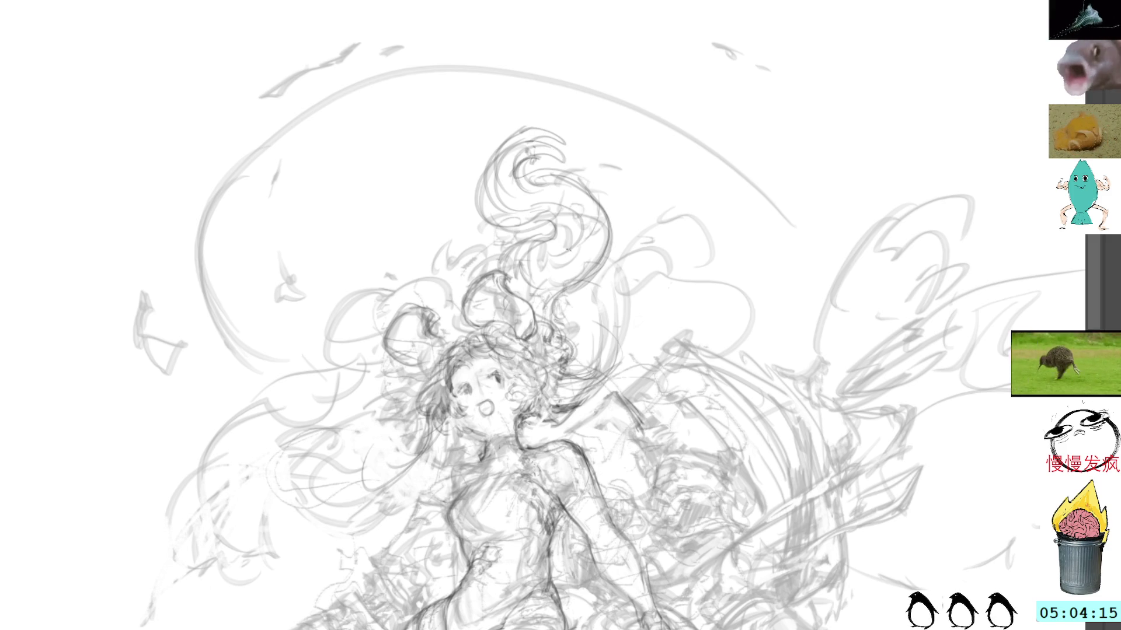
{"action": "left_click_drag", "start_coordinate": [436, 224], "coordinate": [421, 268]}
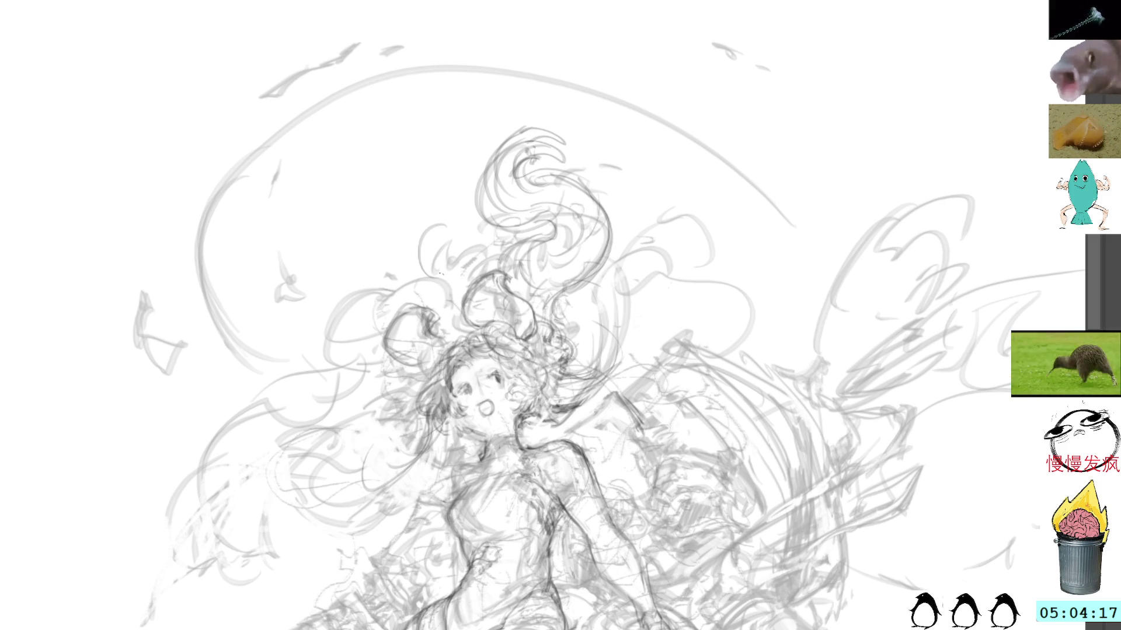
{"action": "scroll", "coordinate": [553, 276], "scroll_direction": "down", "scroll_amount": 5}
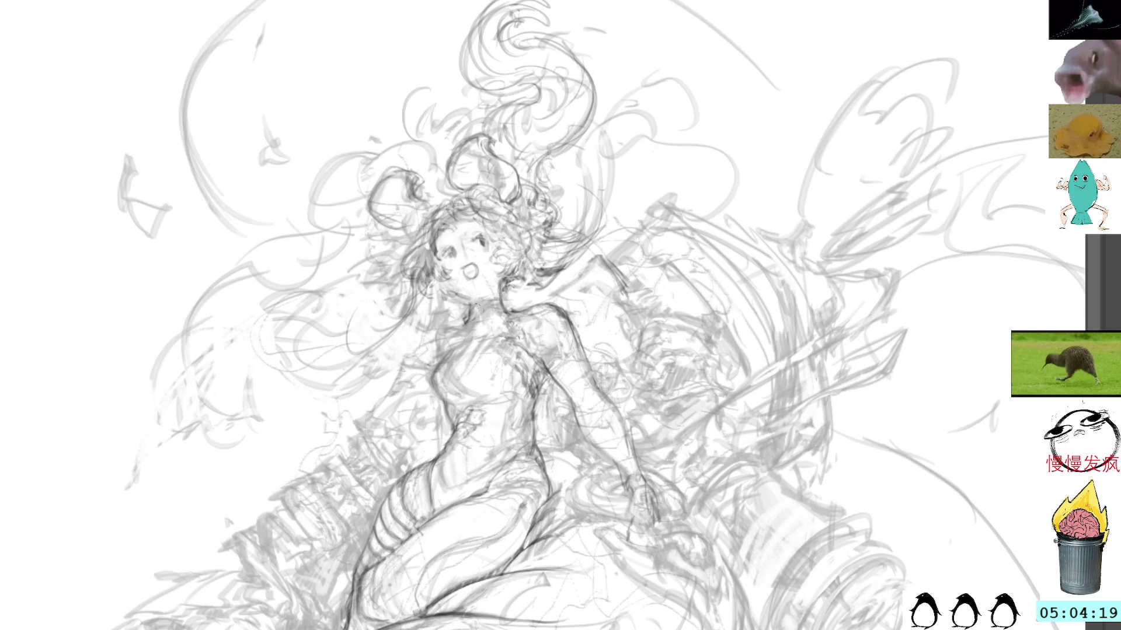
- Sketch a faint chest line, redraw the mouth darker, and add faint marks beside the arm
{"action": "mouse_move", "coordinate": [517, 314]}
{"action": "left_mouse_down"}
{"action": "mouse_move", "coordinate": [464, 332]}
{"action": "mouse_move", "coordinate": [427, 372]}
{"action": "mouse_move", "coordinate": [430, 391]}
{"action": "left_mouse_up"}
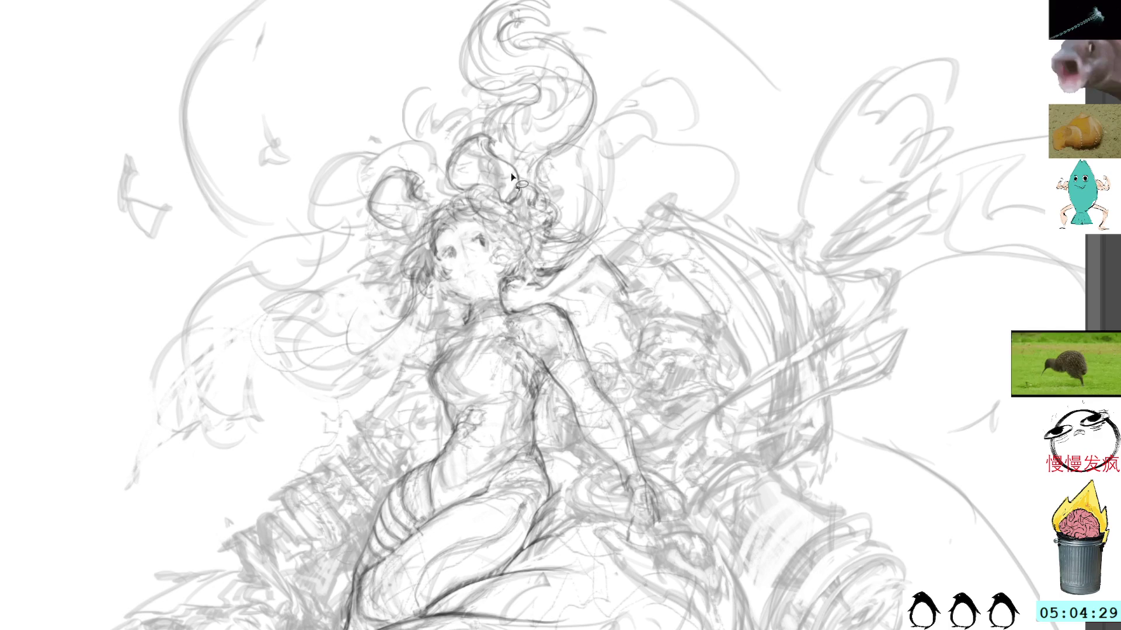
{"action": "left_click_drag", "start_coordinate": [467, 270], "coordinate": [474, 275]}
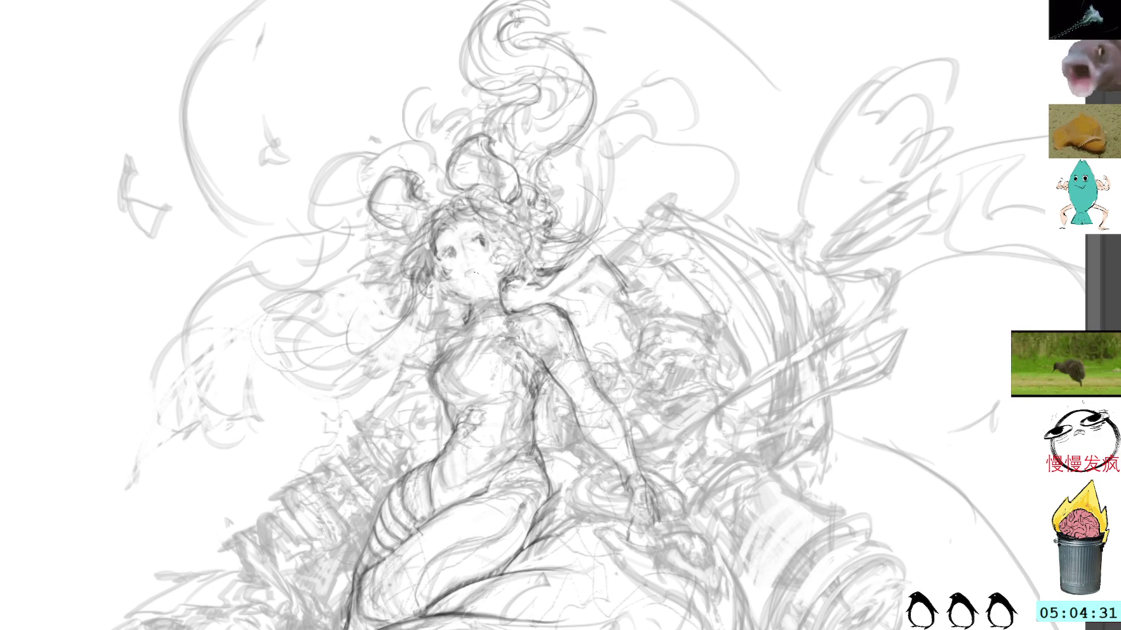
{"action": "key", "text": "ctrl+z"}
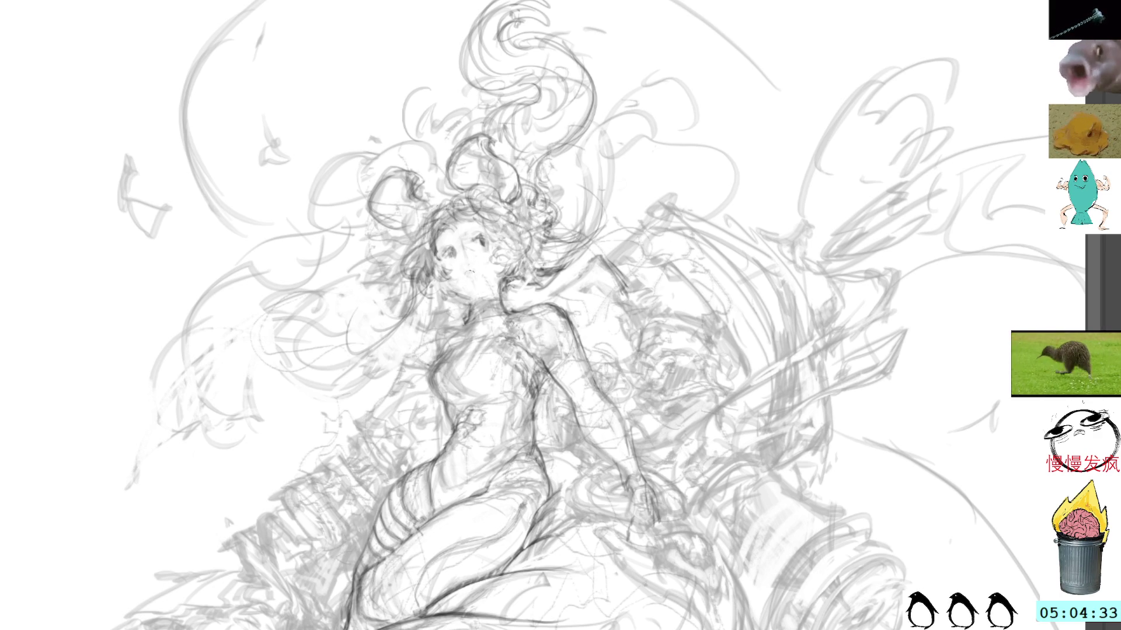
{"action": "left_click_drag", "start_coordinate": [465, 269], "coordinate": [476, 275]}
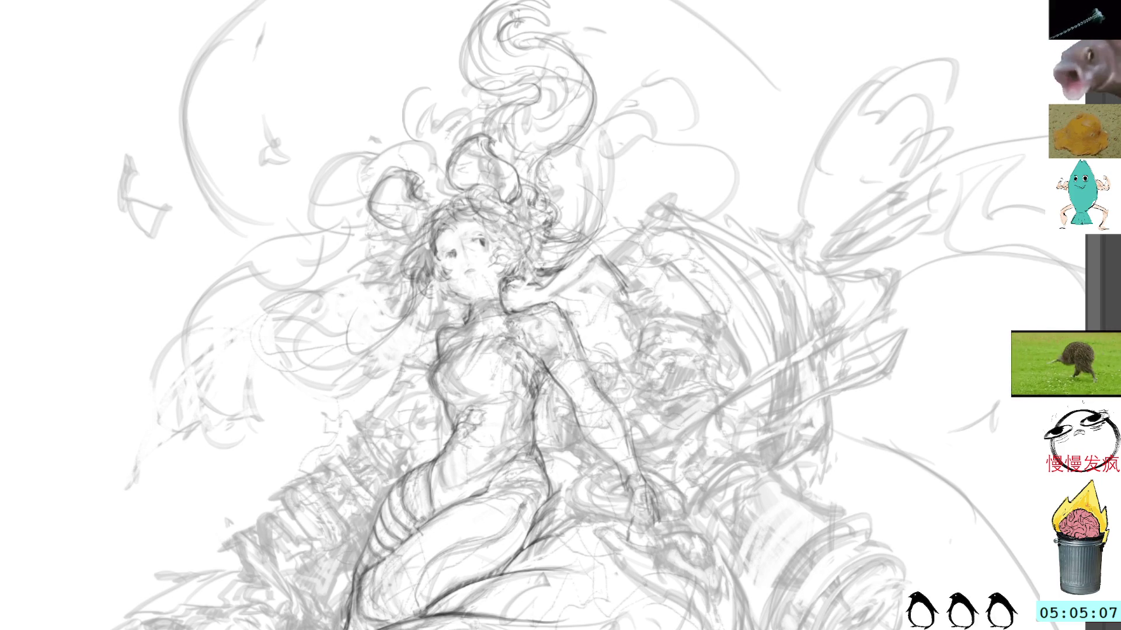
{"action": "left_click_drag", "start_coordinate": [566, 316], "coordinate": [607, 401]}
{"action": "mouse_move", "coordinate": [570, 347]}
{"action": "left_mouse_down"}
{"action": "mouse_move", "coordinate": [628, 274]}
{"action": "mouse_move", "coordinate": [709, 225]}
{"action": "left_mouse_up"}
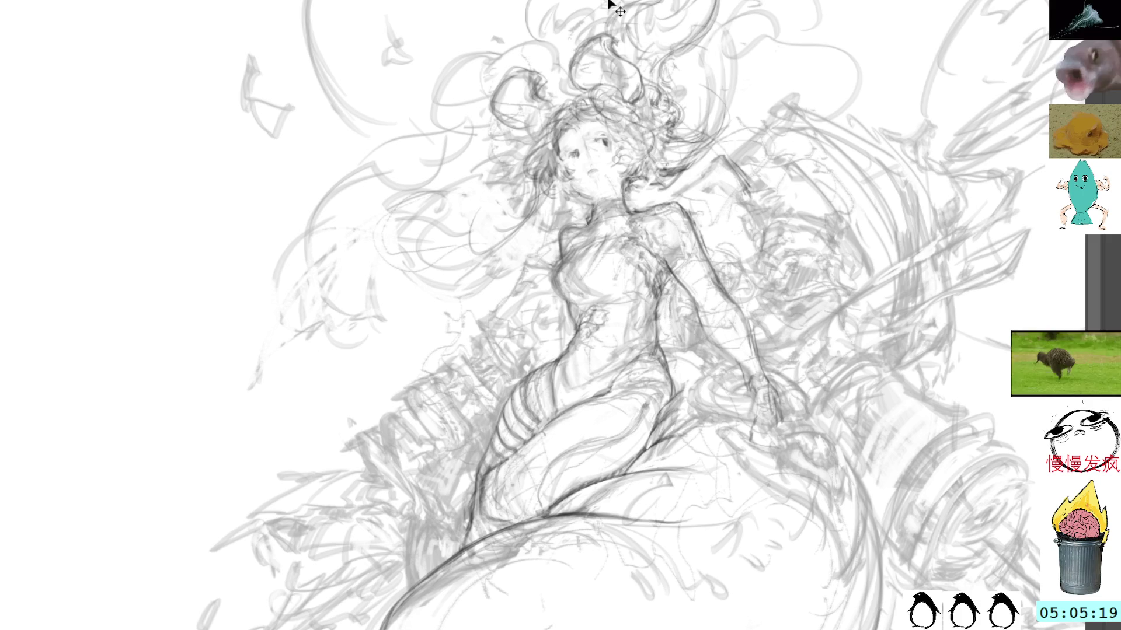
- Erase lines on the striped leg, add dark strokes along the leg and hip, and rotate the view
{"action": "mouse_move", "coordinate": [549, 409]}
{"action": "left_mouse_down"}
{"action": "mouse_move", "coordinate": [544, 420]}
{"action": "mouse_move", "coordinate": [531, 409]}
{"action": "mouse_move", "coordinate": [666, 313]}
{"action": "mouse_move", "coordinate": [611, 430]}
{"action": "left_mouse_up"}
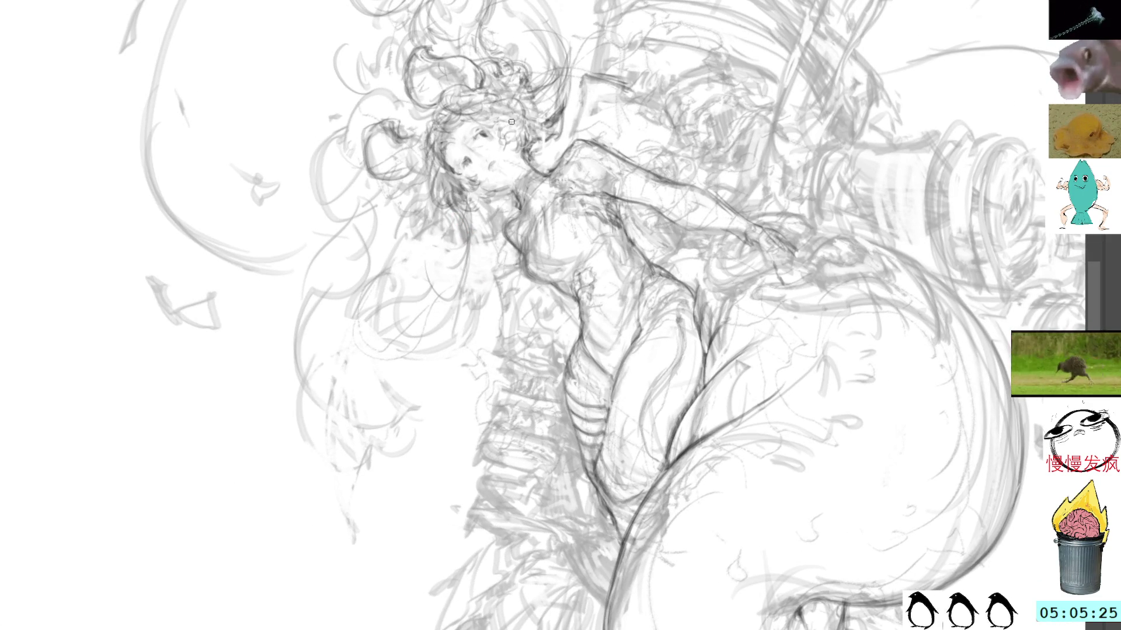
{"action": "left_click_drag", "start_coordinate": [631, 353], "coordinate": [698, 330]}
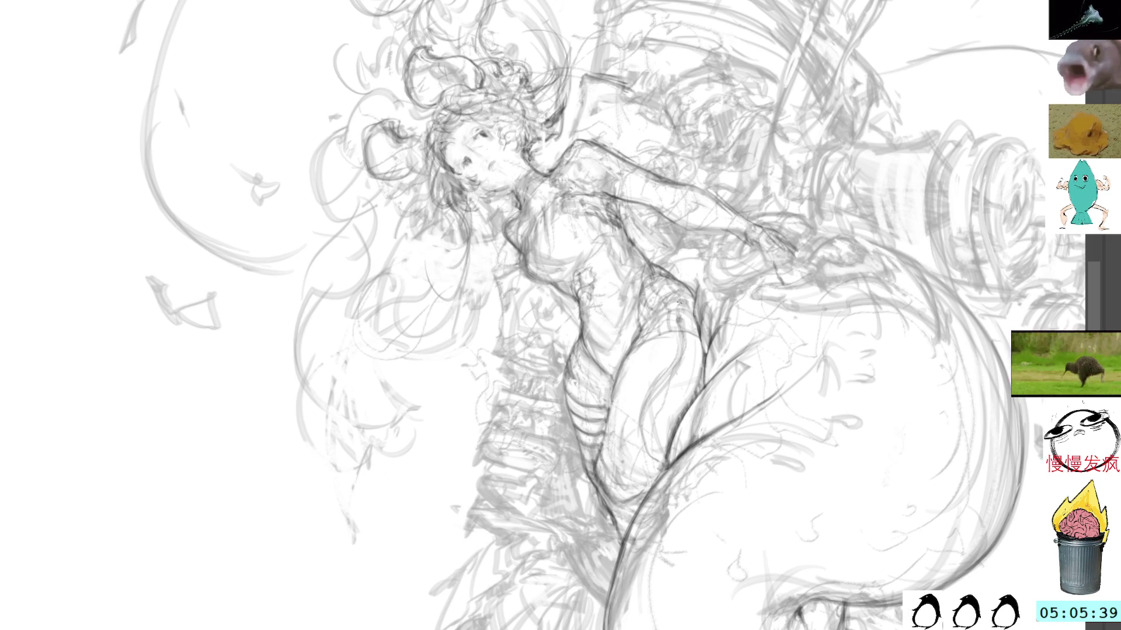
{"action": "left_click_drag", "start_coordinate": [678, 301], "coordinate": [693, 317]}
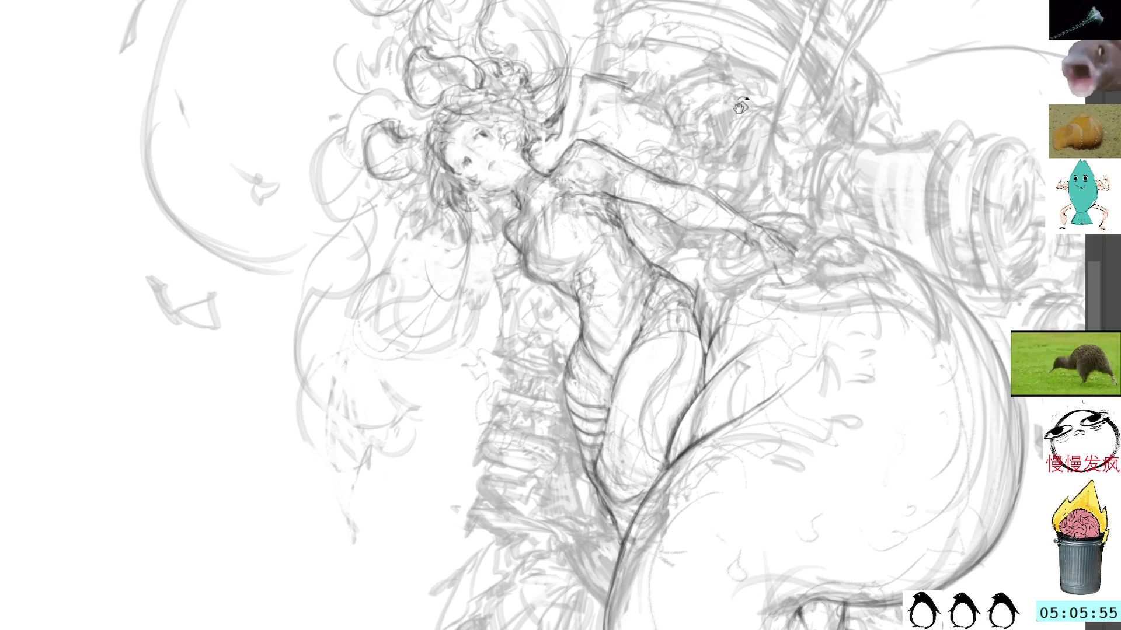
{"action": "mouse_move", "coordinate": [743, 114]}
{"action": "left_mouse_down"}
{"action": "mouse_move", "coordinate": [768, 296]}
{"action": "mouse_move", "coordinate": [761, 396]}
{"action": "left_mouse_up"}
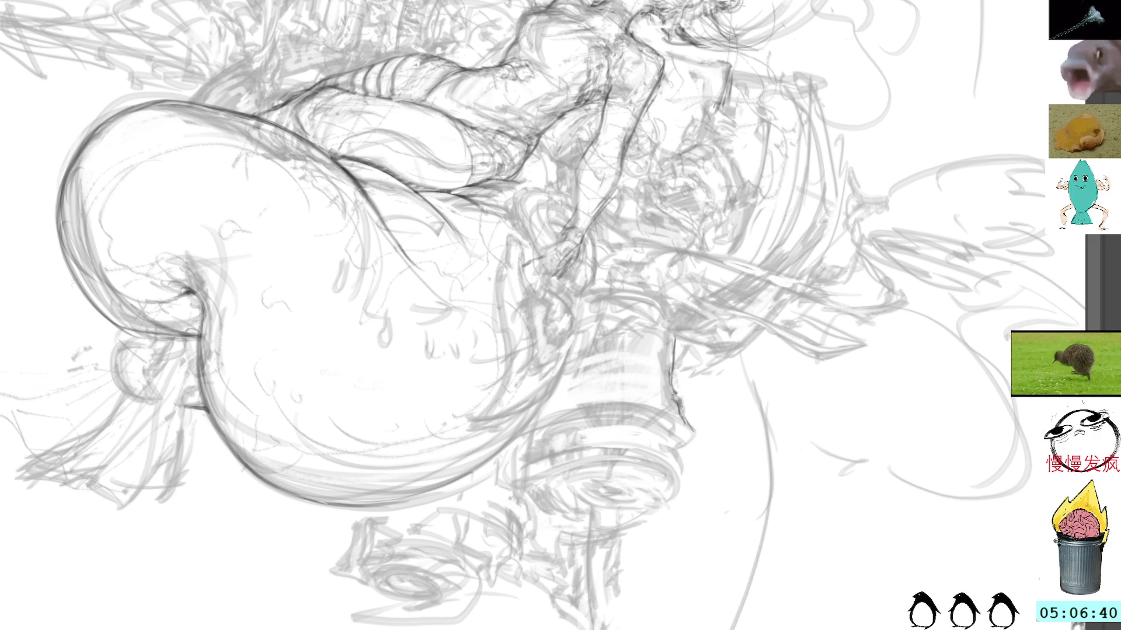
- With the view upright and centred on the tail, trace three darker strokes down the hip outline
{"action": "key", "text": "Home"}
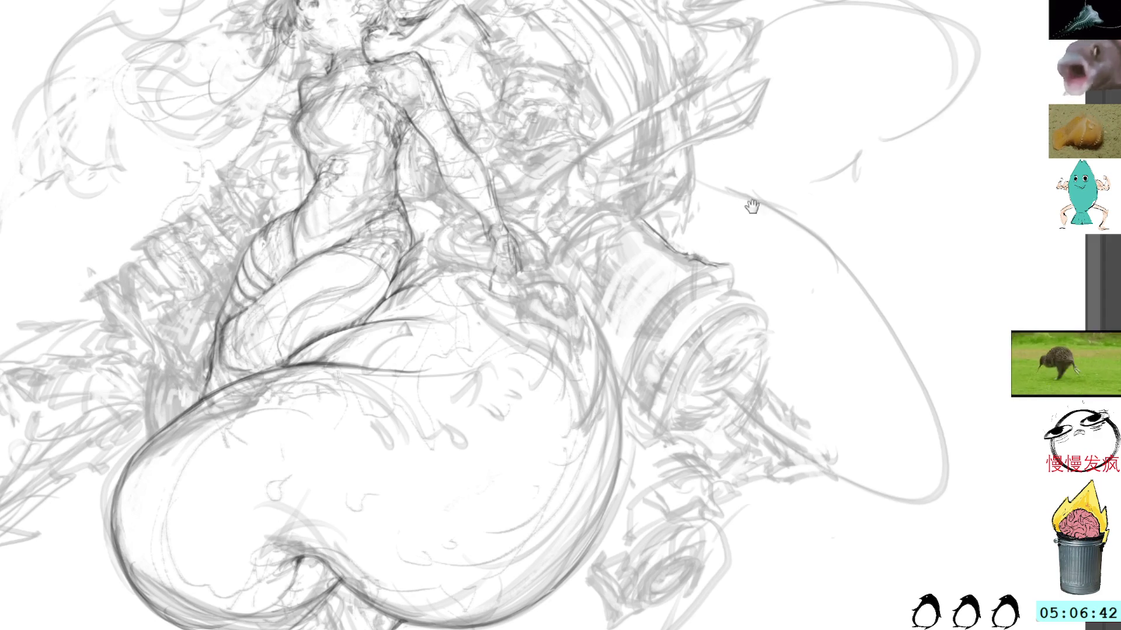
{"action": "left_click_drag", "start_coordinate": [757, 208], "coordinate": [711, 199]}
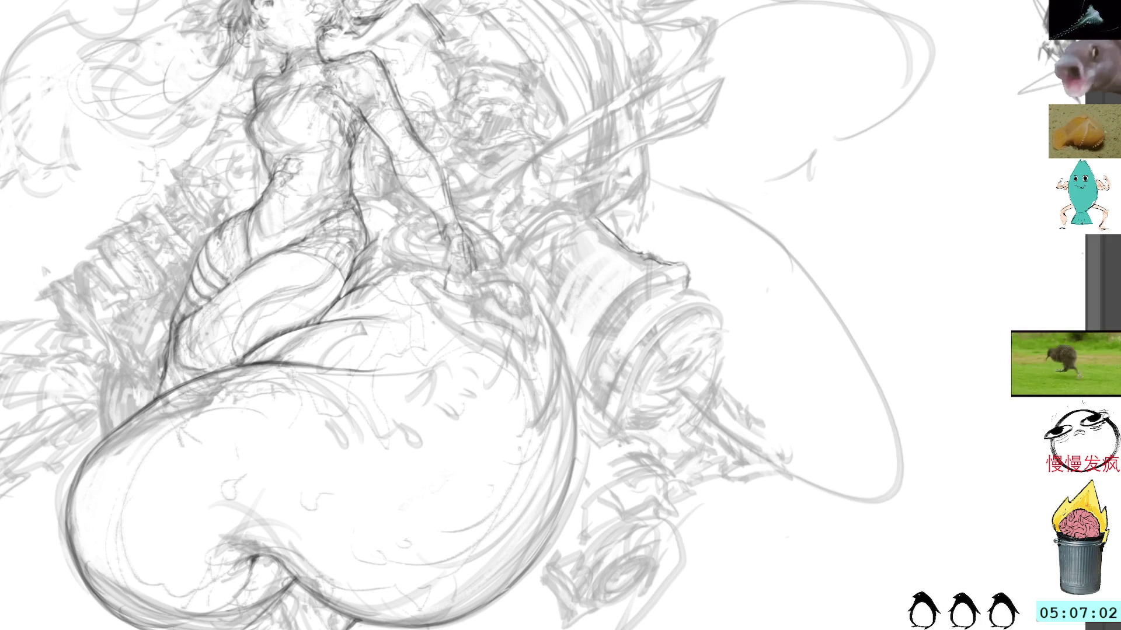
{"action": "left_click_drag", "start_coordinate": [539, 295], "coordinate": [569, 366]}
{"action": "left_click_drag", "start_coordinate": [537, 296], "coordinate": [558, 339]}
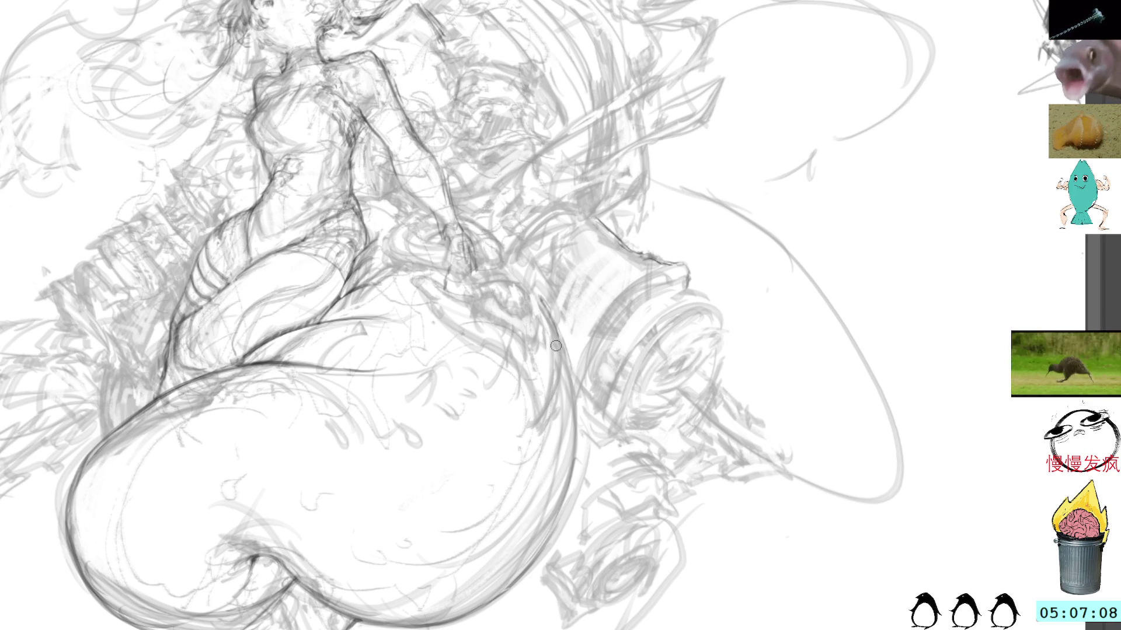
{"action": "mouse_move", "coordinate": [559, 339]}
{"action": "left_mouse_down"}
{"action": "mouse_move", "coordinate": [537, 419]}
{"action": "mouse_move", "coordinate": [530, 380]}
{"action": "left_mouse_up"}
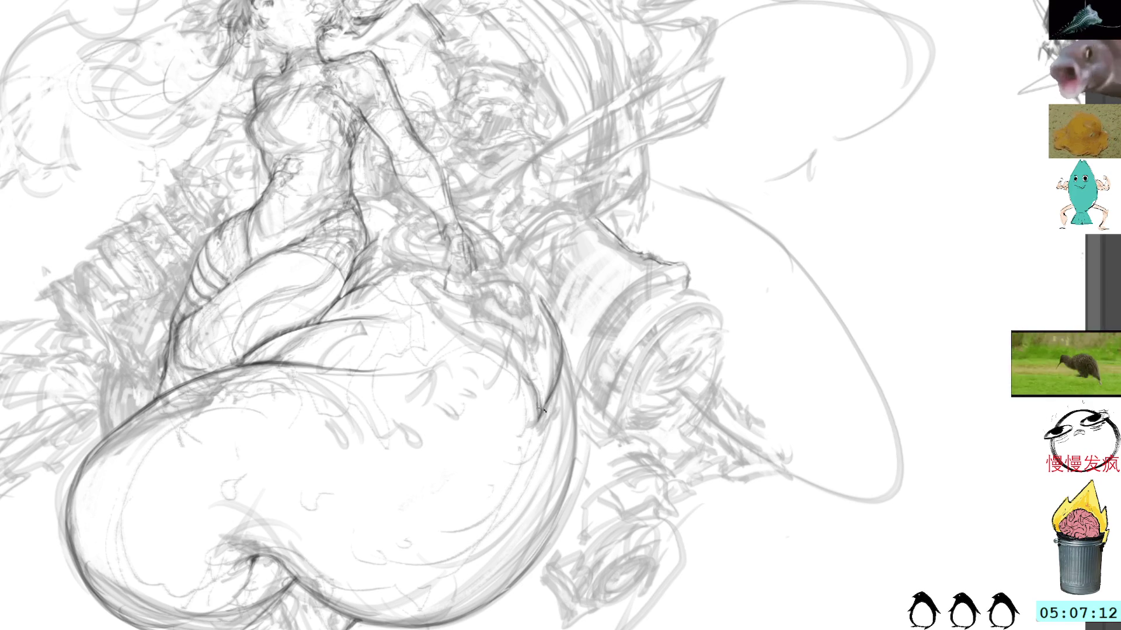
- Draw darker strokes along the body-tail contour and the belly line
{"action": "scroll", "coordinate": [520, 365], "scroll_direction": "up", "scroll_amount": 2}
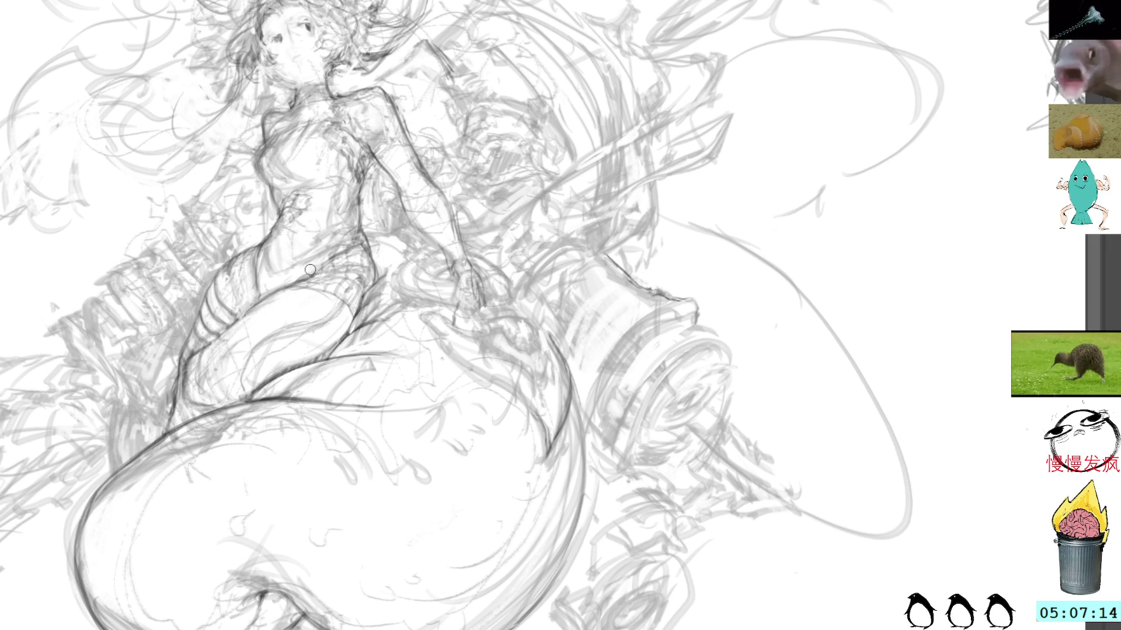
{"action": "left_click_drag", "start_coordinate": [401, 407], "coordinate": [388, 441]}
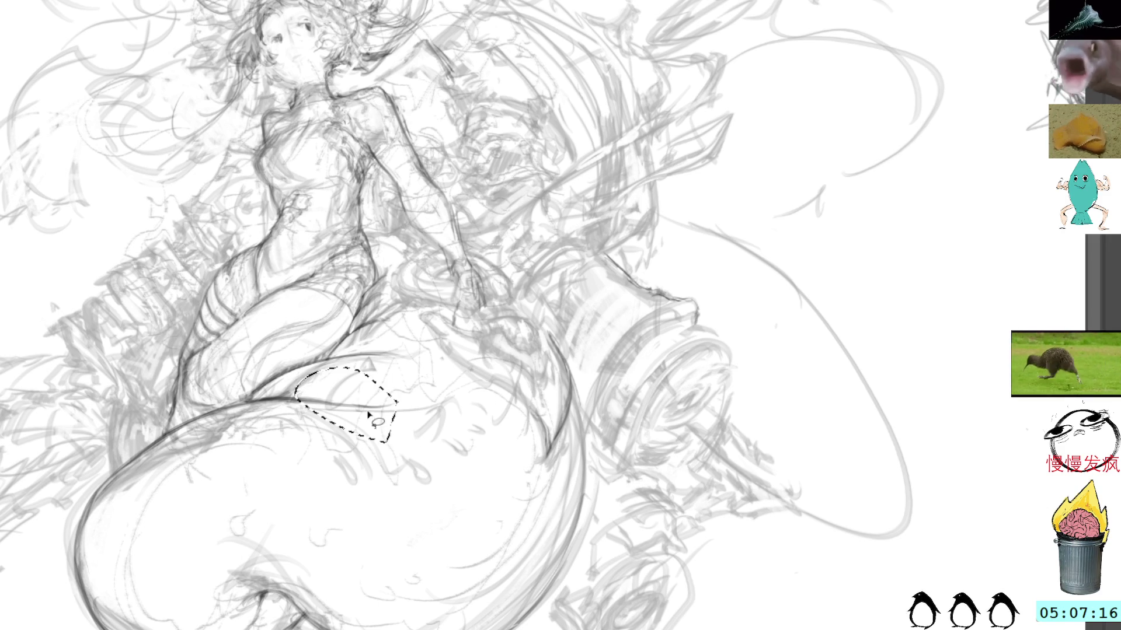
{"action": "key", "text": "ctrl+d"}
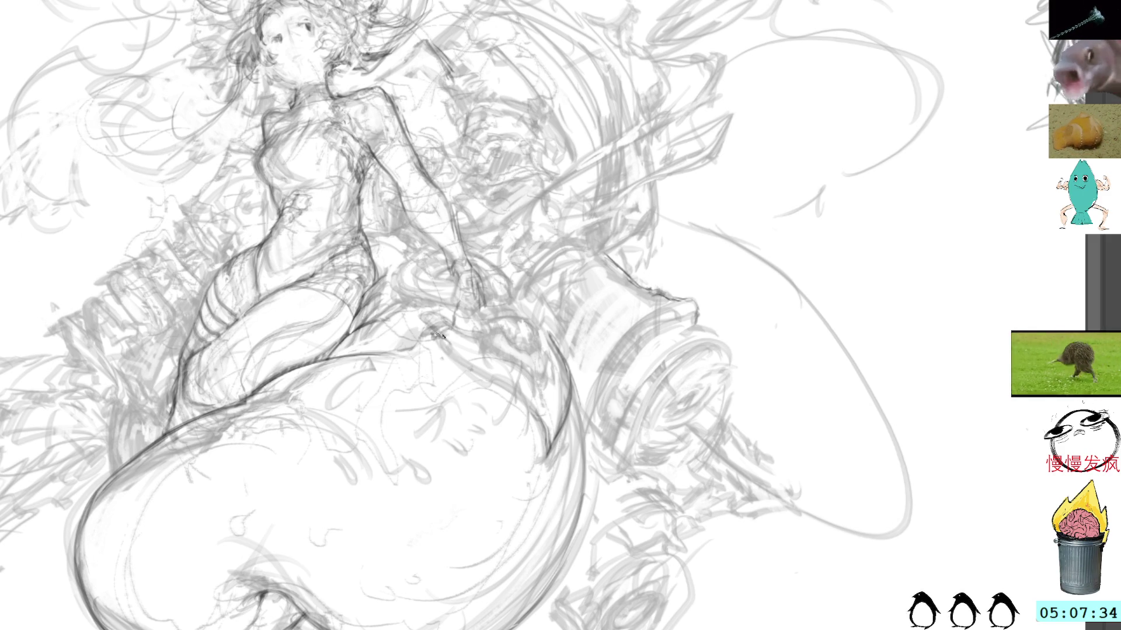
{"action": "left_click_drag", "start_coordinate": [442, 337], "coordinate": [530, 410]}
{"action": "mouse_move", "coordinate": [488, 373]}
{"action": "left_mouse_down"}
{"action": "mouse_move", "coordinate": [546, 447]}
{"action": "mouse_move", "coordinate": [543, 429]}
{"action": "left_mouse_up"}
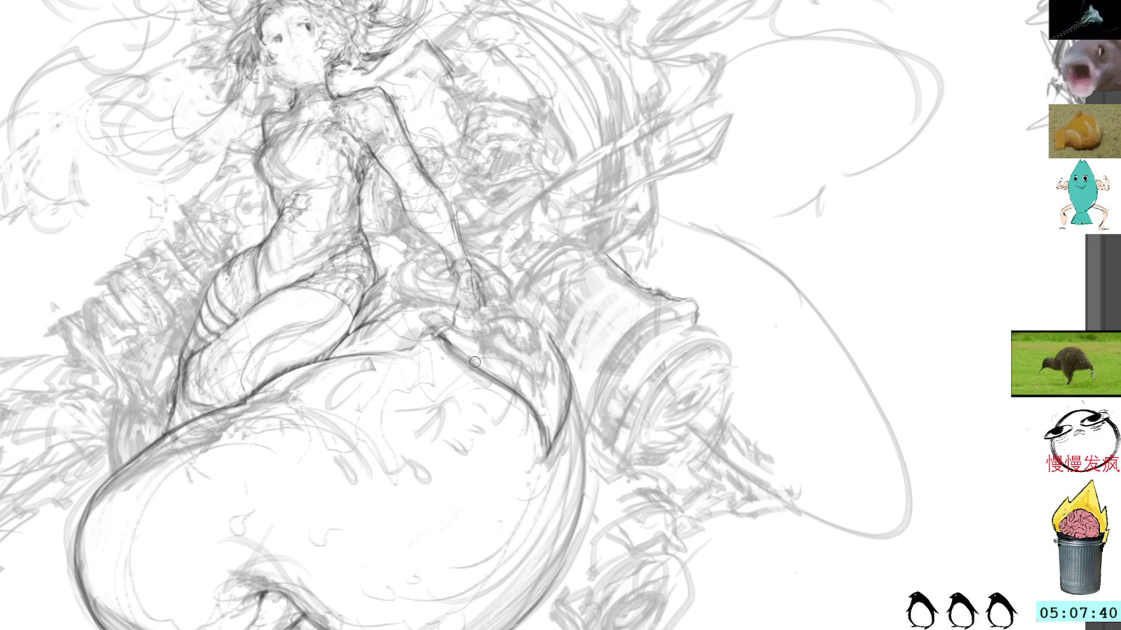
{"action": "left_click_drag", "start_coordinate": [442, 339], "coordinate": [490, 381]}
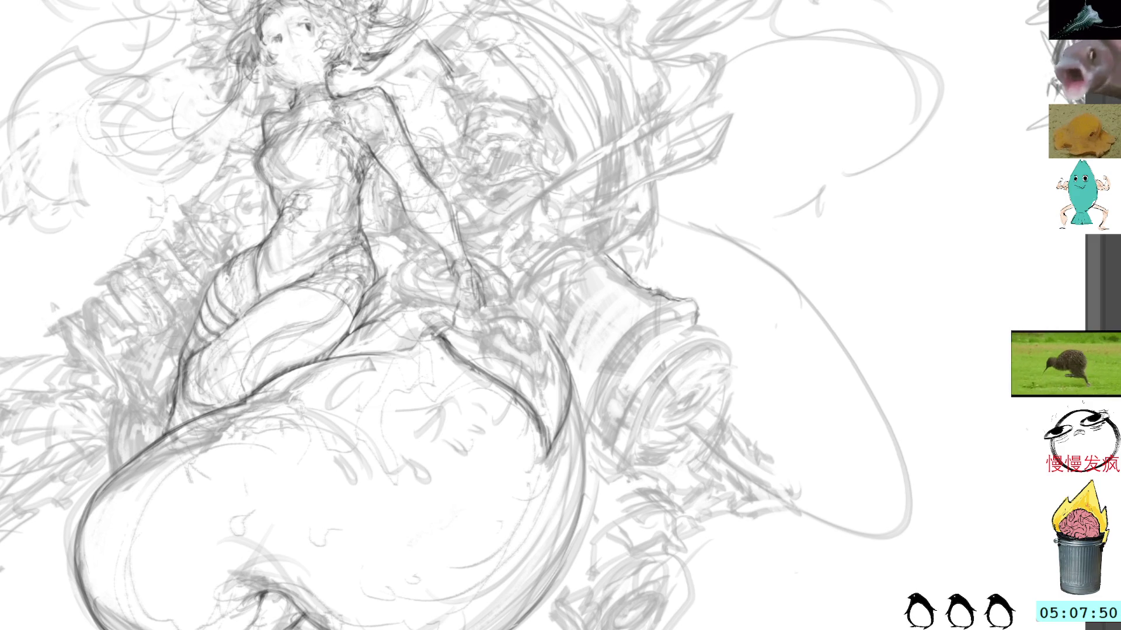
- Lighten the rough background sketch, then add dark marks around the hand and the tail outline below
{"action": "key", "text": "ctrl+shift+u"}
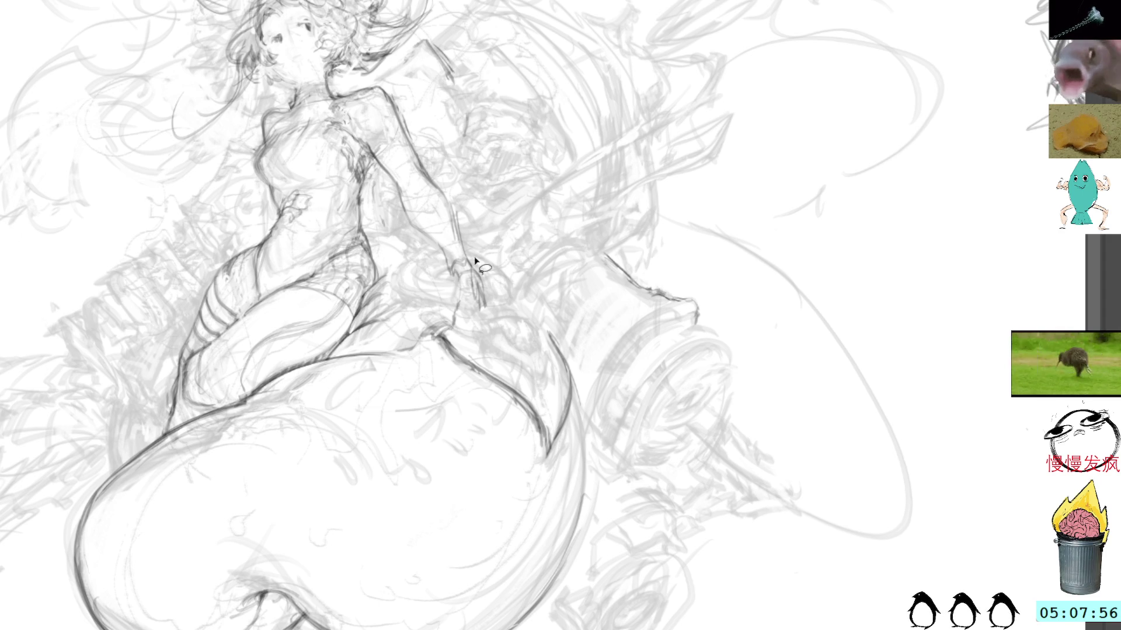
{"action": "left_click_drag", "start_coordinate": [494, 311], "coordinate": [461, 294]}
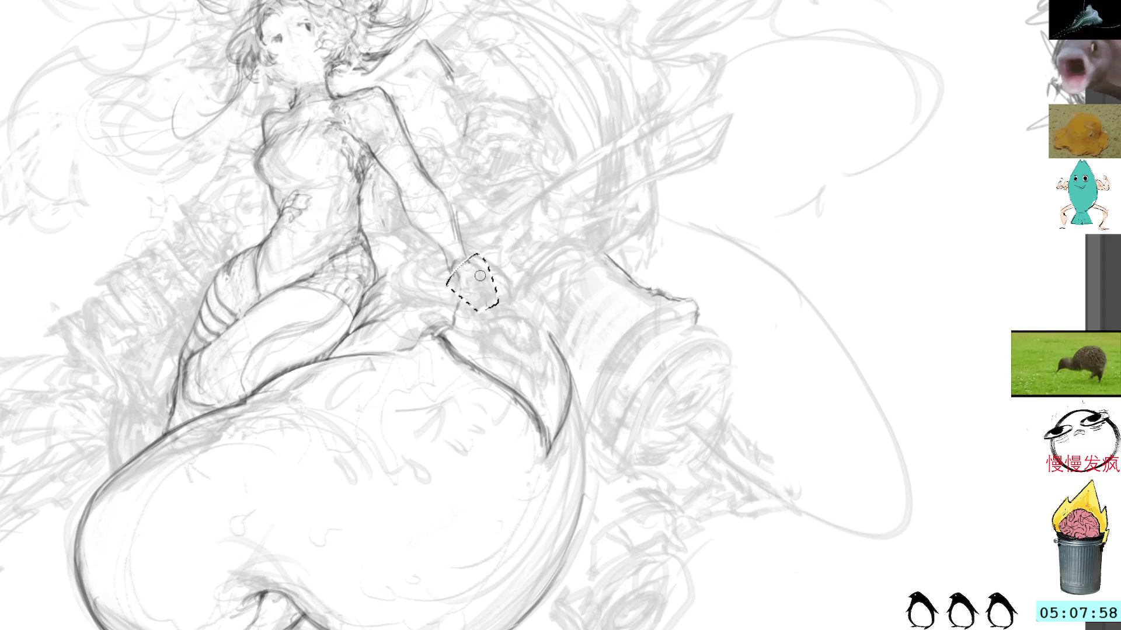
{"action": "key", "text": "ctrl+d"}
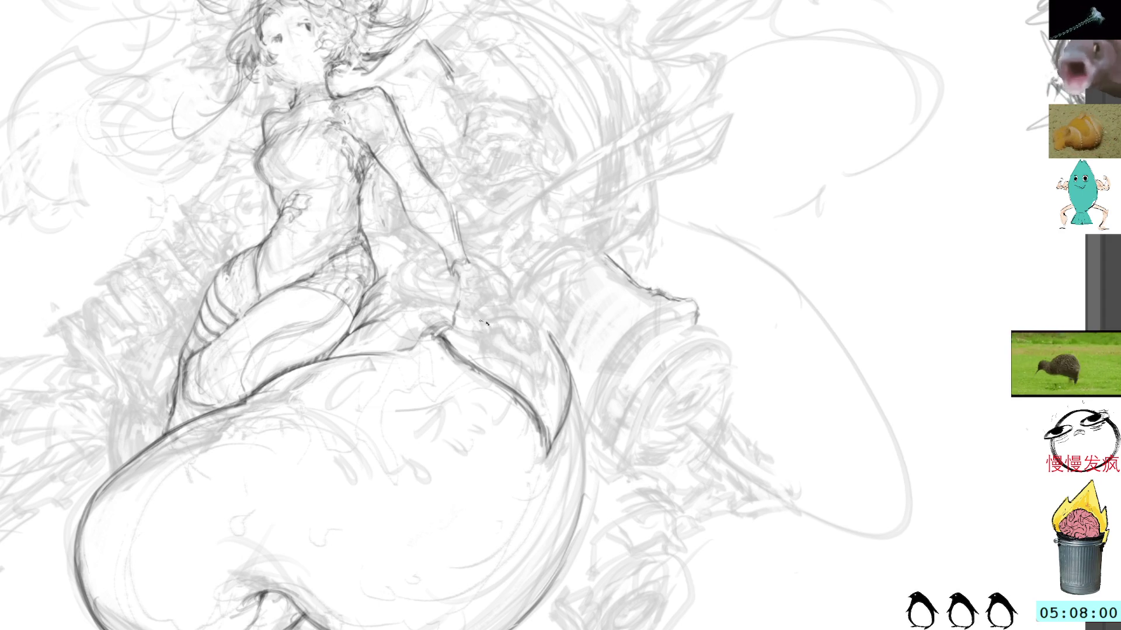
{"action": "mouse_move", "coordinate": [419, 326]}
{"action": "left_mouse_down"}
{"action": "mouse_move", "coordinate": [442, 321]}
{"action": "mouse_move", "coordinate": [487, 350]}
{"action": "mouse_move", "coordinate": [497, 338]}
{"action": "left_mouse_up"}
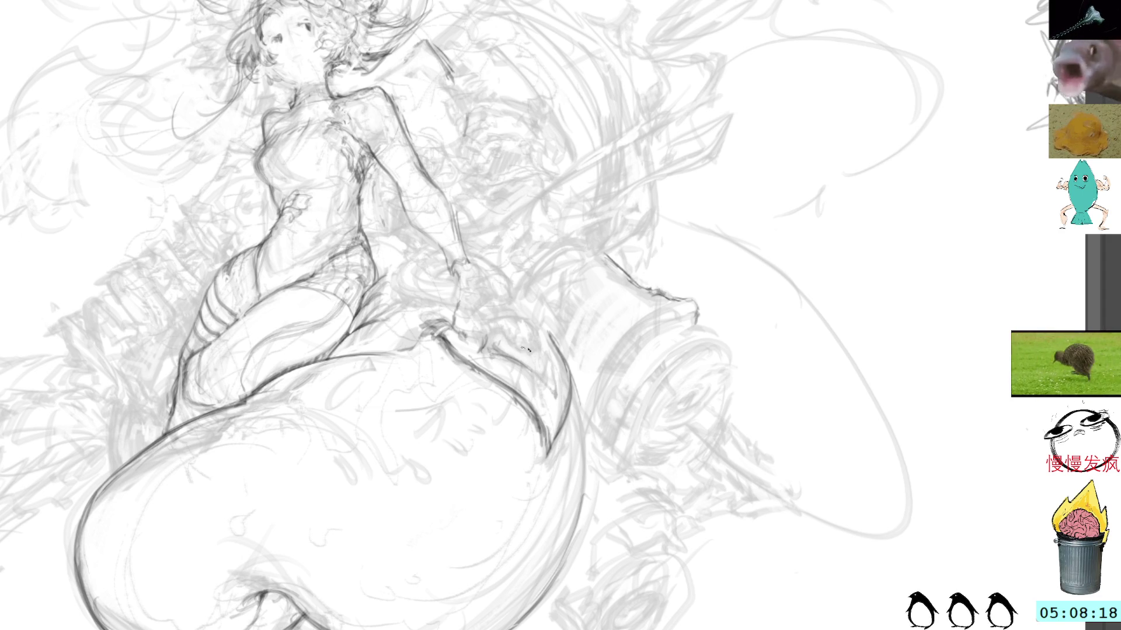
{"action": "left_click_drag", "start_coordinate": [496, 351], "coordinate": [555, 403]}
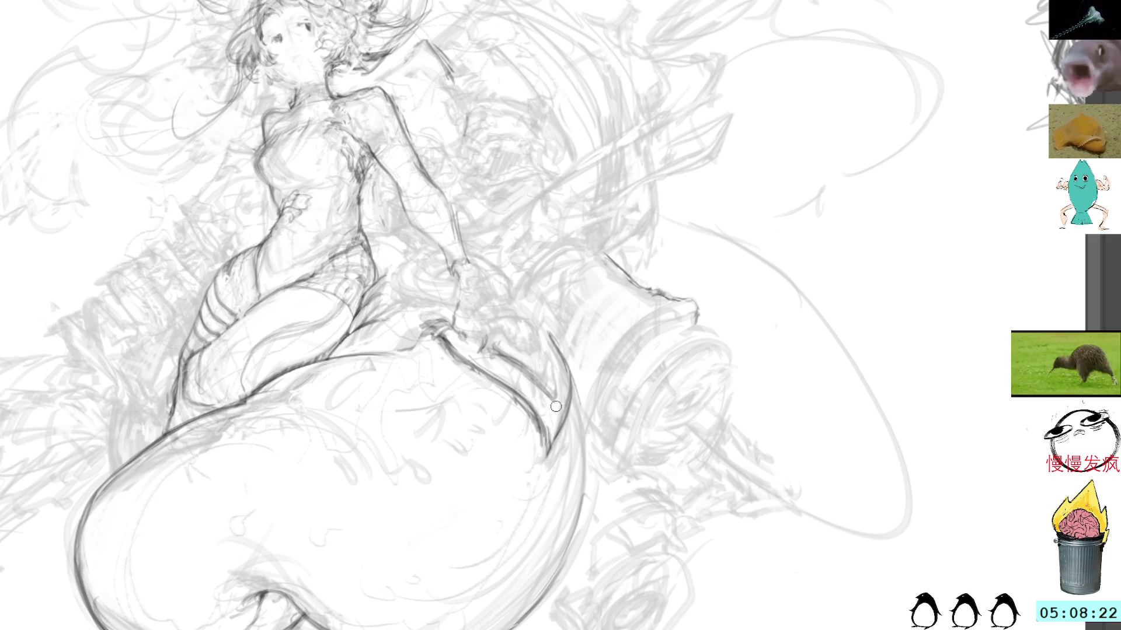
- Try a fin-tip stroke by the hand, undo it, and shade the gripped object
{"action": "mouse_move", "coordinate": [562, 381]}
{"action": "left_mouse_down"}
{"action": "mouse_move", "coordinate": [567, 341]}
{"action": "mouse_move", "coordinate": [554, 367]}
{"action": "left_mouse_up"}
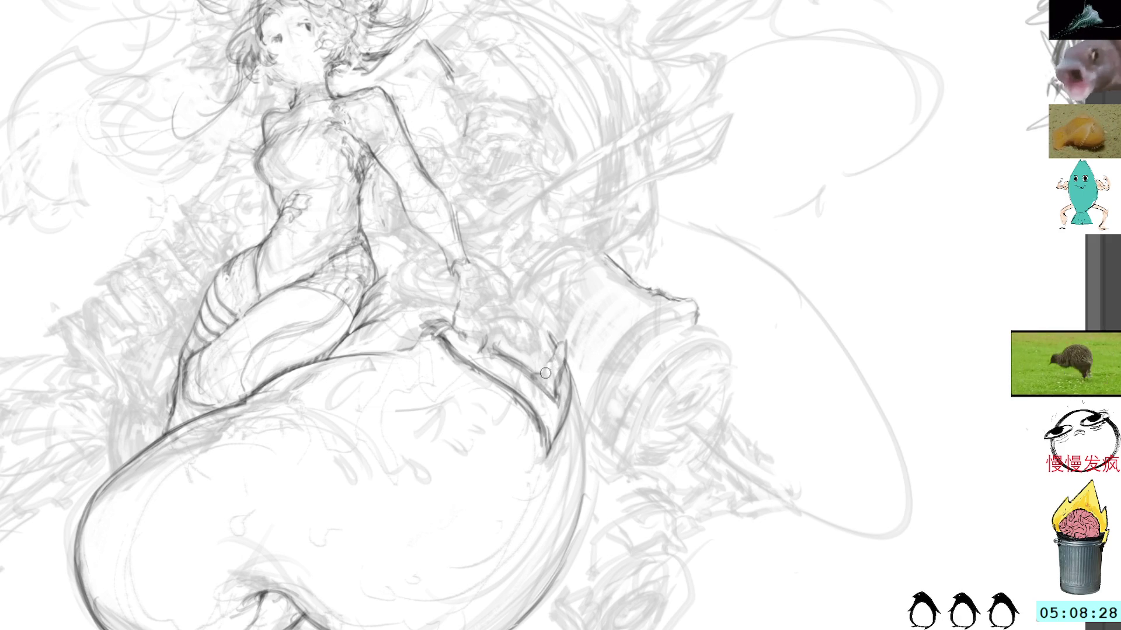
{"action": "key", "text": "ctrl+z"}
{"action": "key", "text": "ctrl+z"}
{"action": "key", "text": "ctrl+z"}
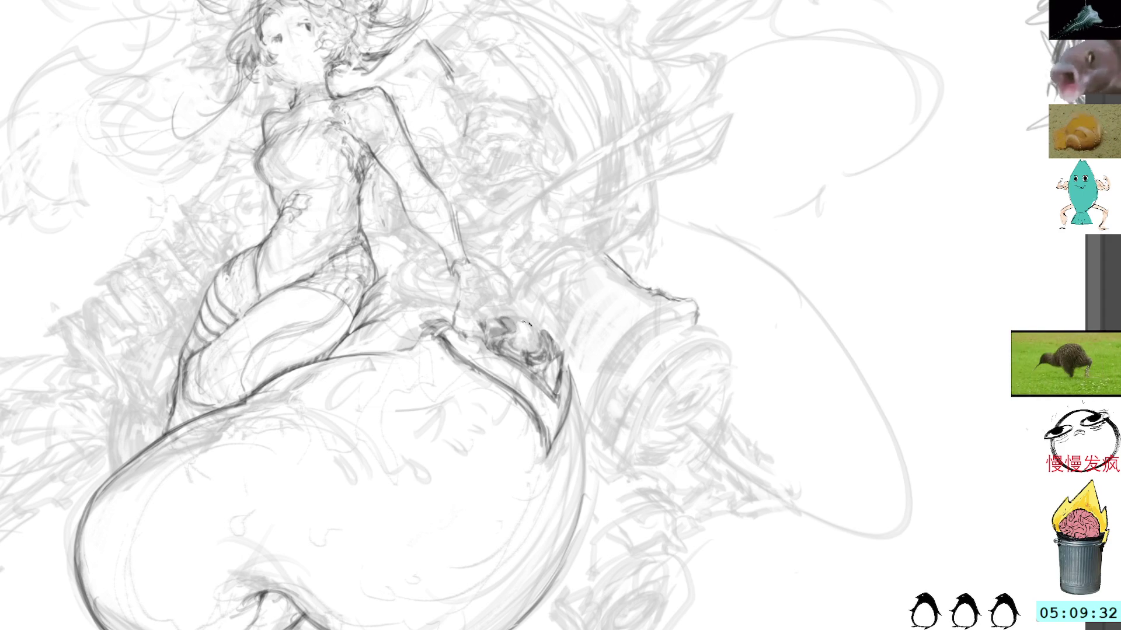
{"action": "mouse_move", "coordinate": [517, 345]}
{"action": "left_mouse_down"}
{"action": "mouse_move", "coordinate": [534, 342]}
{"action": "mouse_move", "coordinate": [532, 322]}
{"action": "mouse_move", "coordinate": [533, 339]}
{"action": "left_mouse_up"}
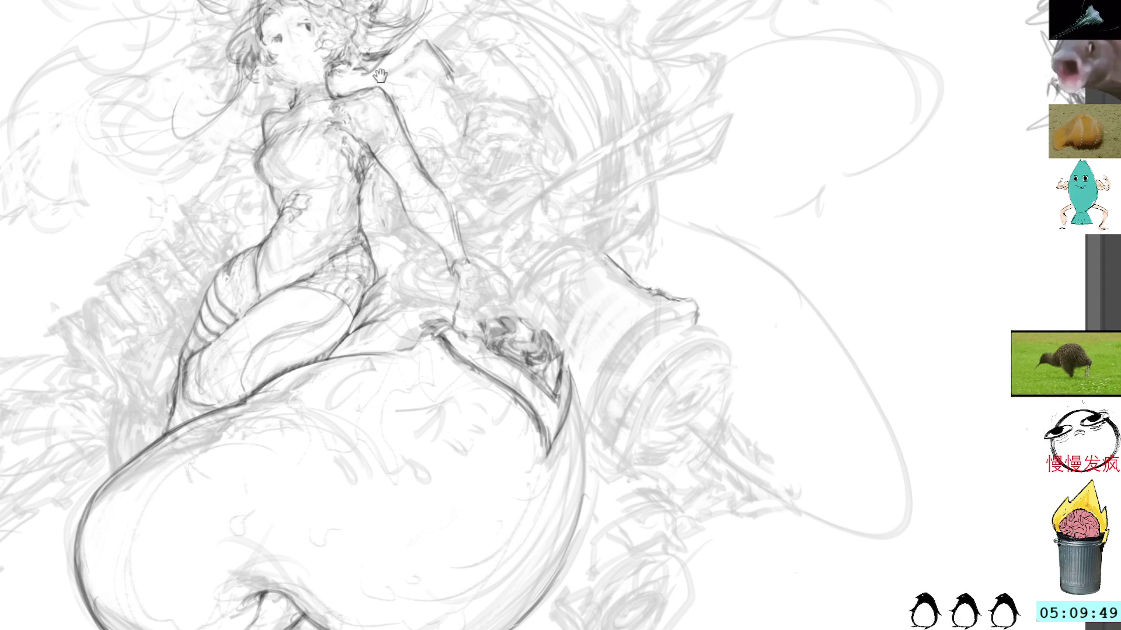
- Zoom in on the tail and trial a stroke along its right outline, then undo it
{"action": "scroll", "coordinate": [379, 80], "scroll_direction": "up", "scroll_amount": 3}
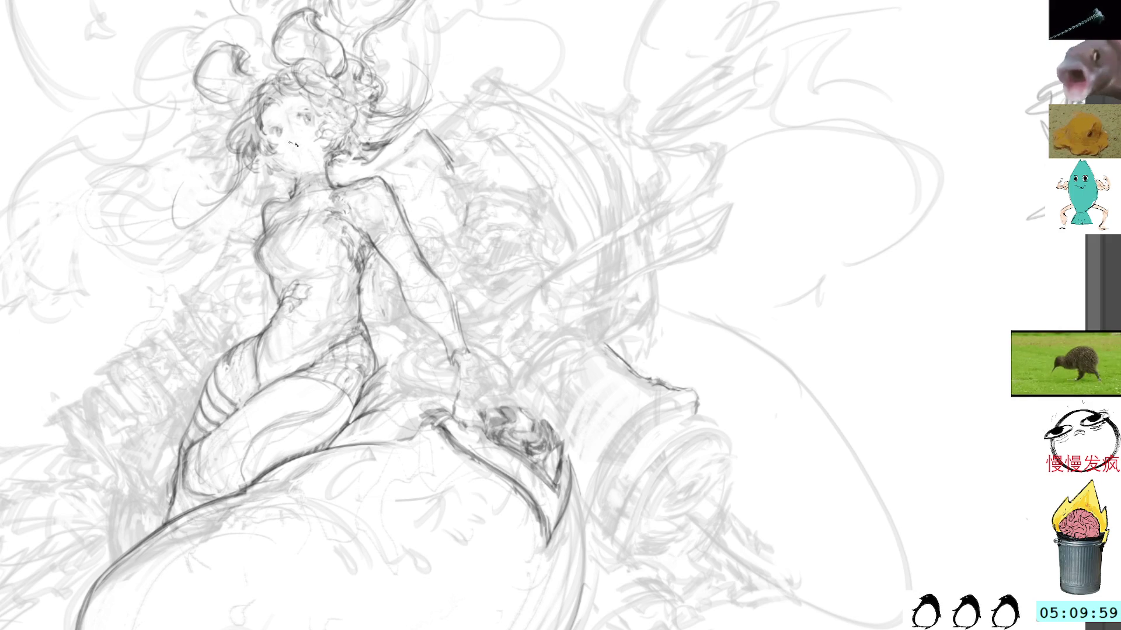
{"action": "mouse_move", "coordinate": [560, 315]}
{"action": "left_mouse_down"}
{"action": "mouse_move", "coordinate": [542, 281]}
{"action": "mouse_move", "coordinate": [381, 231]}
{"action": "mouse_move", "coordinate": [409, 269]}
{"action": "left_mouse_up"}
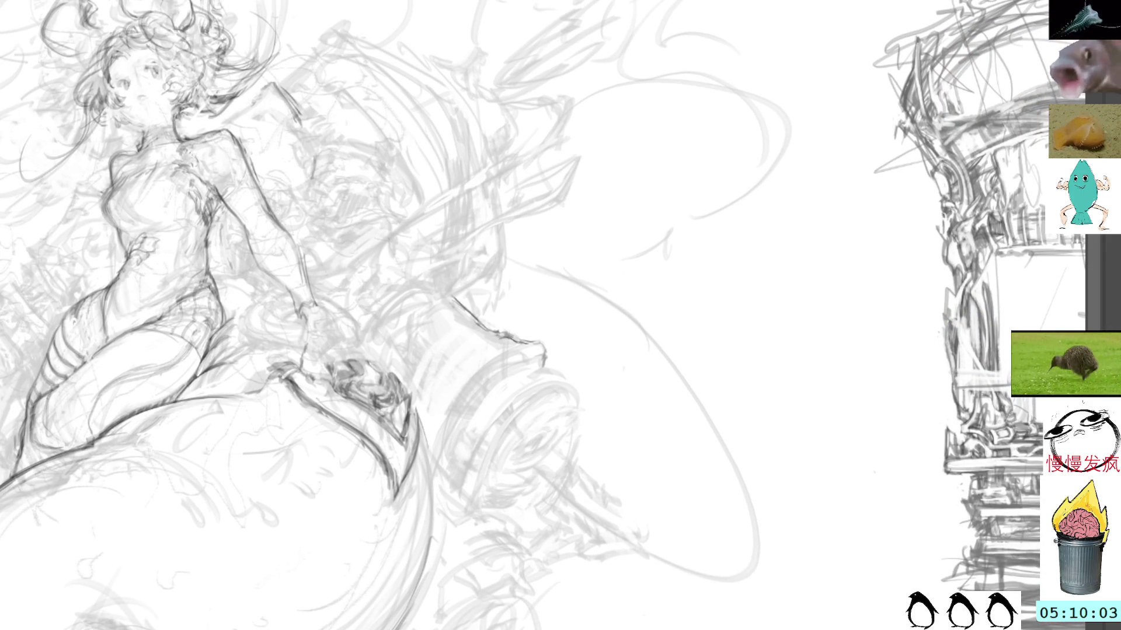
{"action": "scroll", "coordinate": [427, 345], "scroll_direction": "up", "scroll_amount": 3}
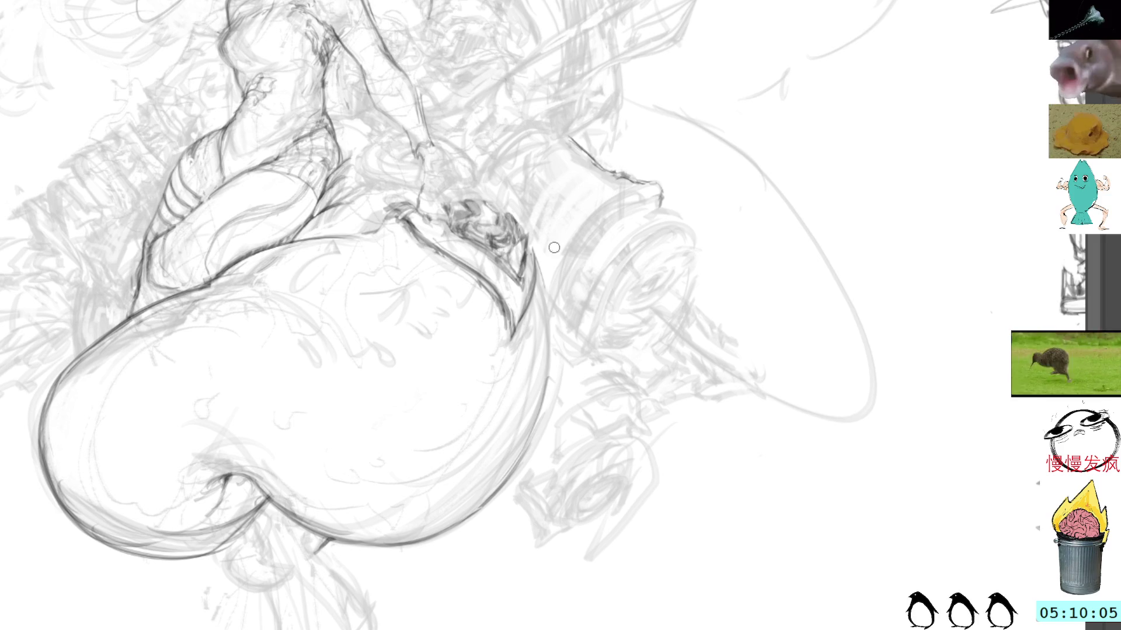
{"action": "left_click_drag", "start_coordinate": [554, 268], "coordinate": [511, 446]}
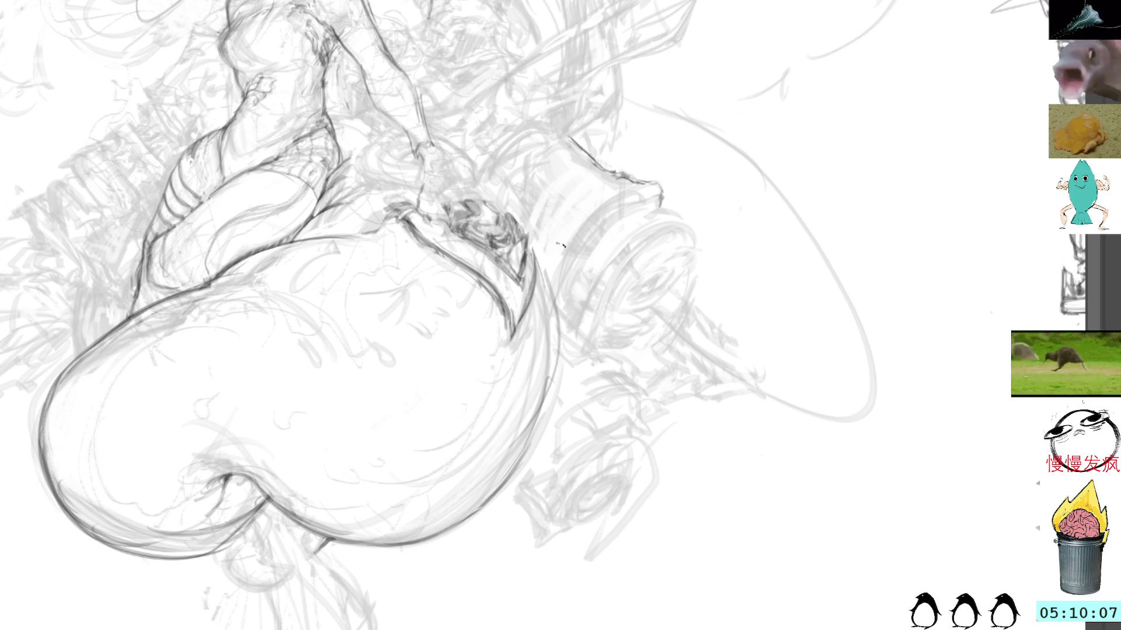
{"action": "key", "text": "ctrl+z"}
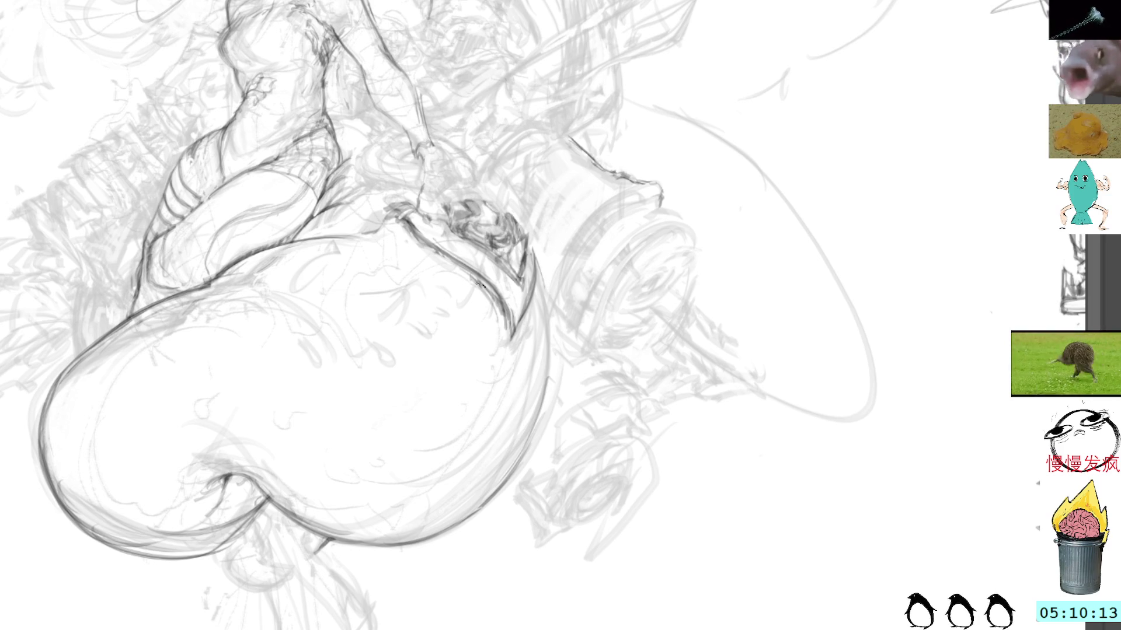
- Re-stroke the tail's inner right contour darker, dropping the last short strokes
{"action": "left_click_drag", "start_coordinate": [479, 289], "coordinate": [511, 380]}
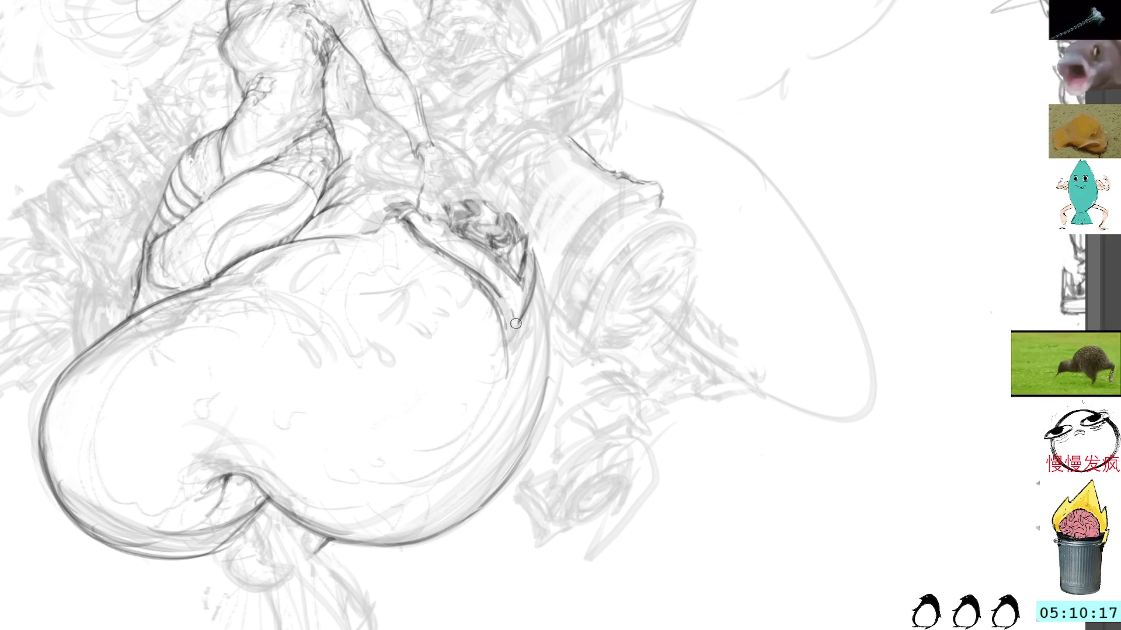
{"action": "mouse_move", "coordinate": [484, 275]}
{"action": "left_mouse_down"}
{"action": "mouse_move", "coordinate": [512, 357]}
{"action": "mouse_move", "coordinate": [529, 350]}
{"action": "mouse_move", "coordinate": [528, 300]}
{"action": "mouse_move", "coordinate": [516, 351]}
{"action": "mouse_move", "coordinate": [537, 260]}
{"action": "mouse_move", "coordinate": [524, 349]}
{"action": "mouse_move", "coordinate": [536, 302]}
{"action": "left_mouse_up"}
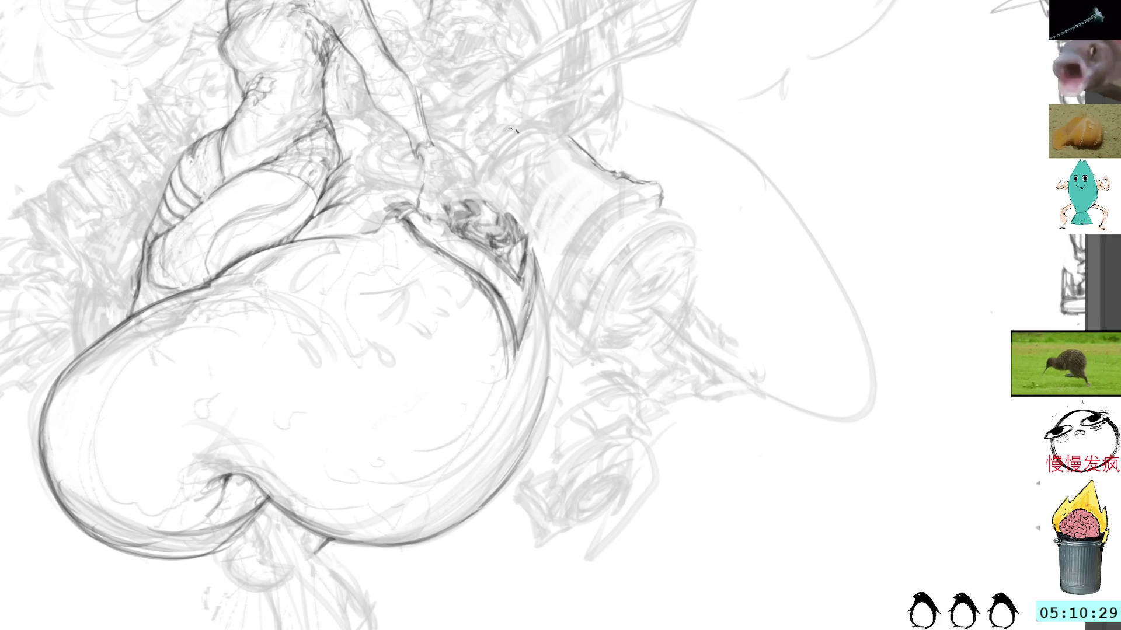
{"action": "left_click_drag", "start_coordinate": [531, 241], "coordinate": [543, 429]}
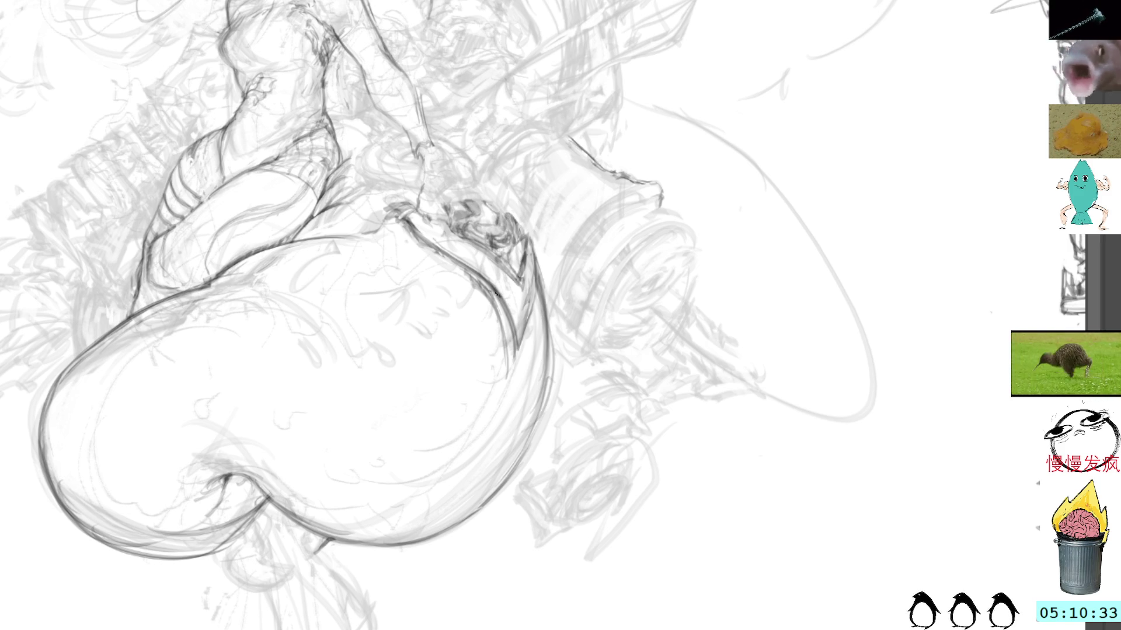
{"action": "left_click_drag", "start_coordinate": [511, 335], "coordinate": [507, 396]}
{"action": "left_click_drag", "start_coordinate": [510, 357], "coordinate": [507, 397]}
{"action": "mouse_move", "coordinate": [537, 300]}
{"action": "left_mouse_down"}
{"action": "mouse_move", "coordinate": [512, 384]}
{"action": "mouse_move", "coordinate": [541, 313]}
{"action": "mouse_move", "coordinate": [496, 390]}
{"action": "left_mouse_up"}
{"action": "left_click_drag", "start_coordinate": [534, 322], "coordinate": [508, 386]}
{"action": "key", "text": "ctrl+z"}
{"action": "key", "text": "ctrl+z"}
{"action": "left_click_drag", "start_coordinate": [567, 159], "coordinate": [631, 379]}
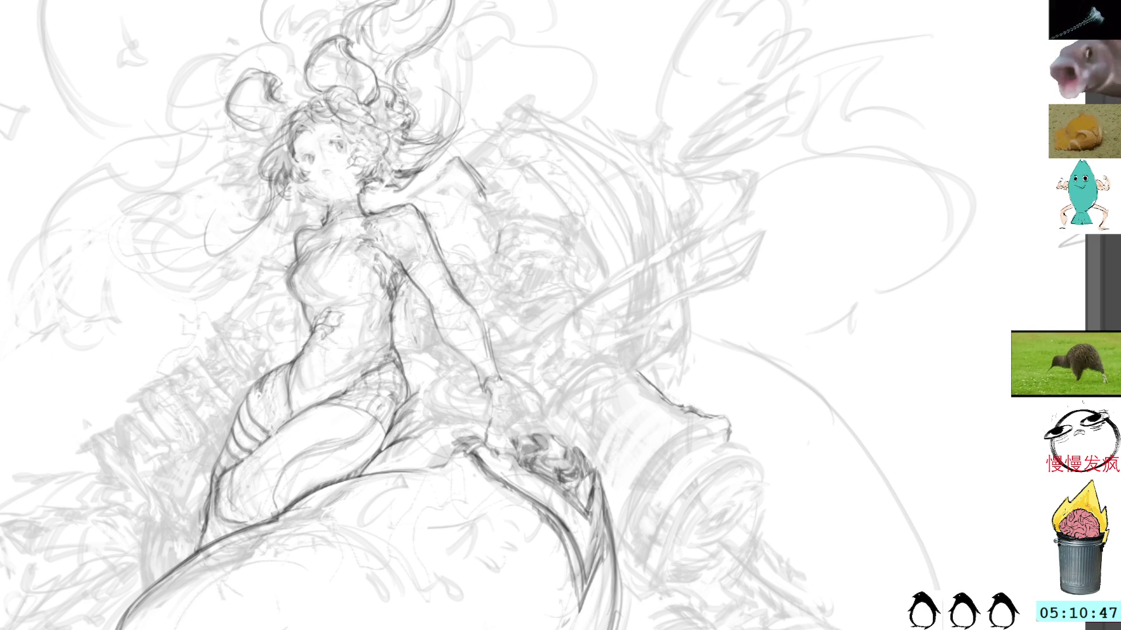
- Darken the shading on the blade-like fin tip and pan the drawing down-right
{"action": "mouse_move", "coordinate": [397, 153]}
{"action": "left_mouse_down"}
{"action": "mouse_move", "coordinate": [362, 125]}
{"action": "mouse_move", "coordinate": [384, 142]}
{"action": "left_mouse_up"}
{"action": "key", "text": "ctrl+d"}
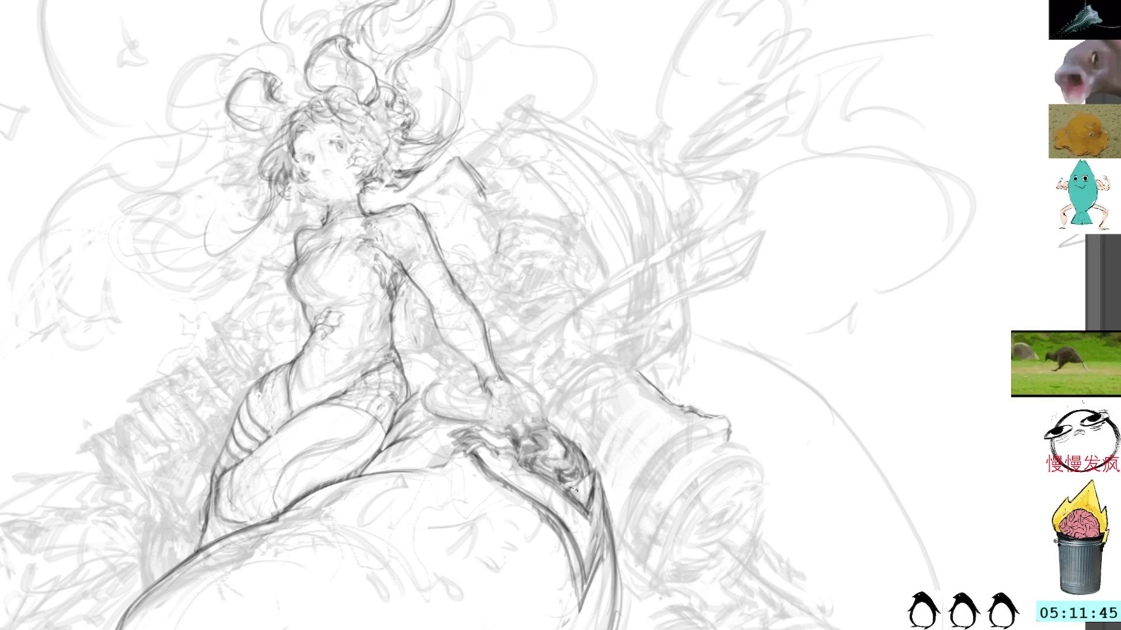
{"action": "mouse_move", "coordinate": [581, 490]}
{"action": "left_mouse_down"}
{"action": "mouse_move", "coordinate": [589, 479]}
{"action": "mouse_move", "coordinate": [581, 486]}
{"action": "left_mouse_up"}
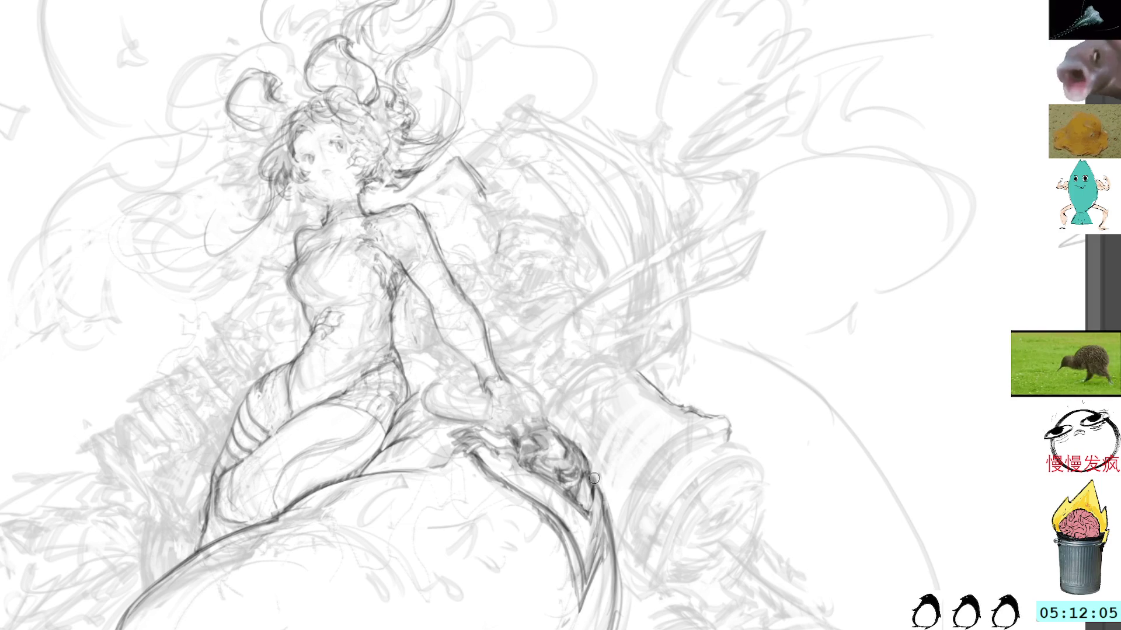
{"action": "left_click_drag", "start_coordinate": [589, 334], "coordinate": [610, 374]}
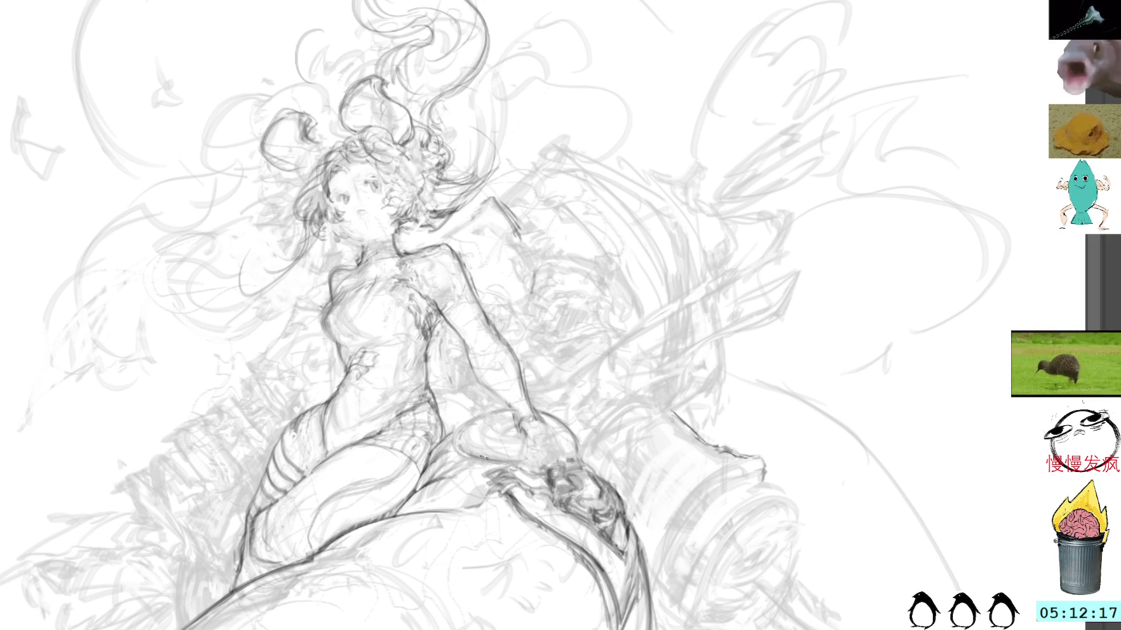
- Draw darker strokes over the left and lower outline of the ring by her hip
{"action": "mouse_move", "coordinate": [461, 439]}
{"action": "left_mouse_down"}
{"action": "mouse_move", "coordinate": [505, 433]}
{"action": "mouse_move", "coordinate": [546, 451]}
{"action": "mouse_move", "coordinate": [505, 408]}
{"action": "mouse_move", "coordinate": [502, 447]}
{"action": "mouse_move", "coordinate": [502, 429]}
{"action": "mouse_move", "coordinate": [516, 437]}
{"action": "mouse_move", "coordinate": [486, 435]}
{"action": "left_mouse_up"}
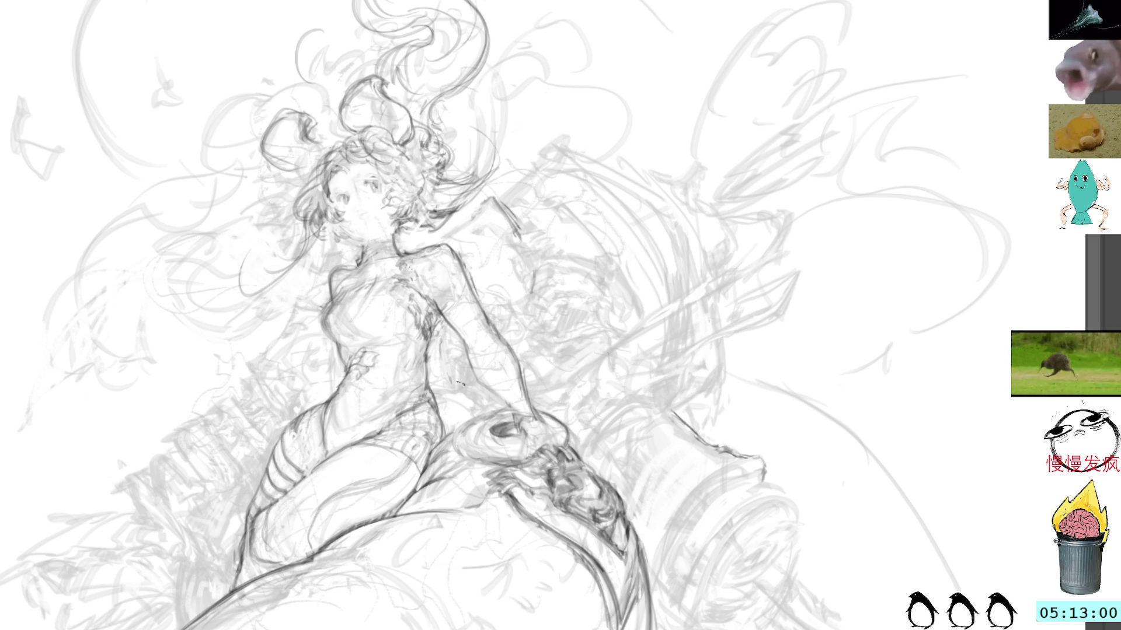
{"action": "left_click_drag", "start_coordinate": [459, 426], "coordinate": [527, 467]}
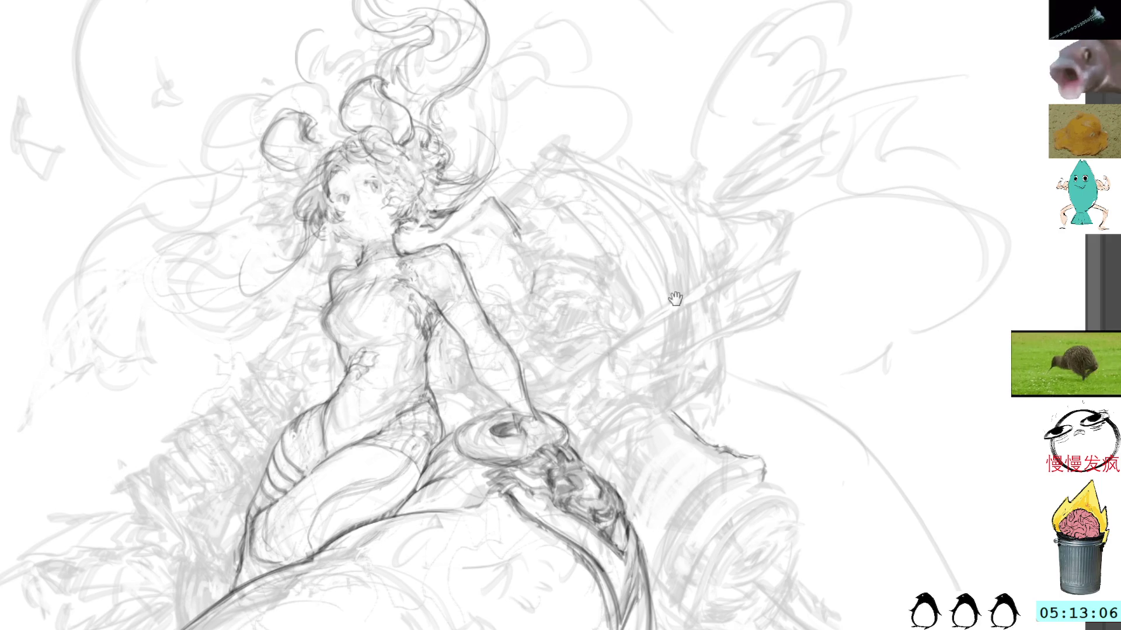
- Sketch the cylinder's curved left edge and rim, undo part, and darken the left line
{"action": "left_click_drag", "start_coordinate": [670, 300], "coordinate": [622, 248]}
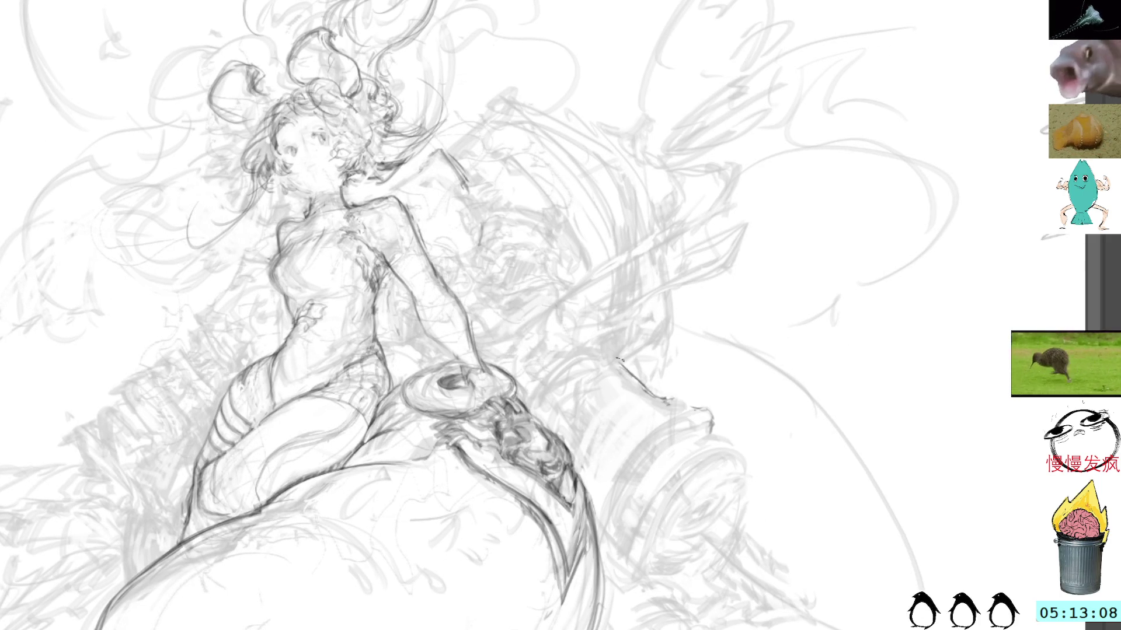
{"action": "mouse_move", "coordinate": [642, 393]}
{"action": "left_mouse_down"}
{"action": "mouse_move", "coordinate": [581, 450]}
{"action": "mouse_move", "coordinate": [584, 473]}
{"action": "mouse_move", "coordinate": [610, 407]}
{"action": "left_mouse_up"}
{"action": "key", "text": "ctrl+z"}
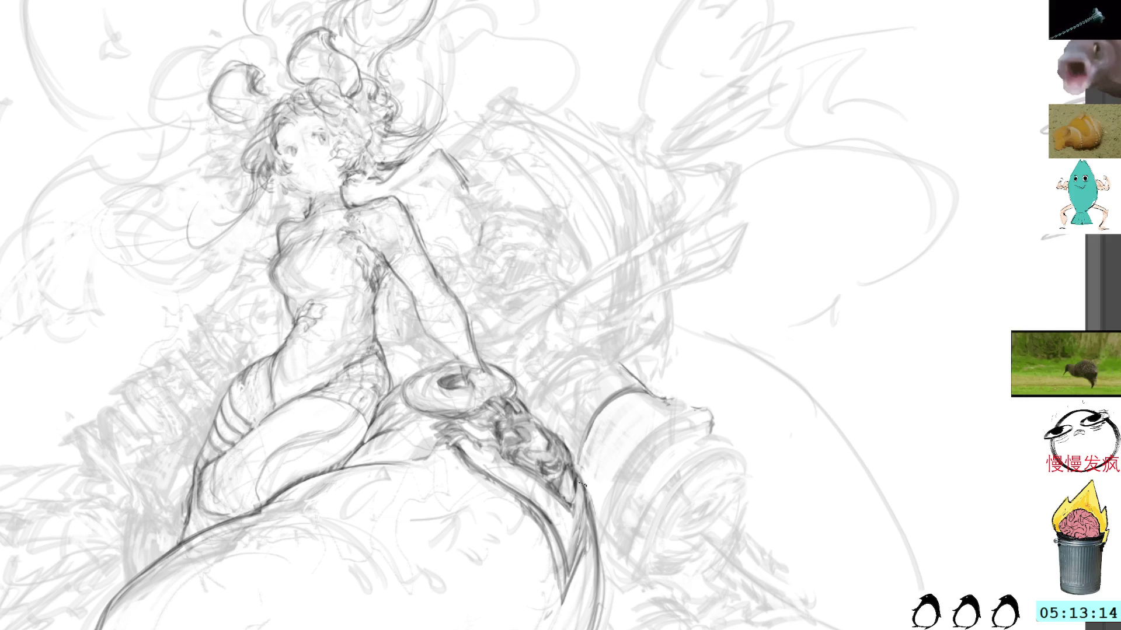
{"action": "mouse_move", "coordinate": [583, 482]}
{"action": "left_mouse_down"}
{"action": "mouse_move", "coordinate": [590, 540]}
{"action": "mouse_move", "coordinate": [580, 561]}
{"action": "mouse_move", "coordinate": [578, 549]}
{"action": "left_mouse_up"}
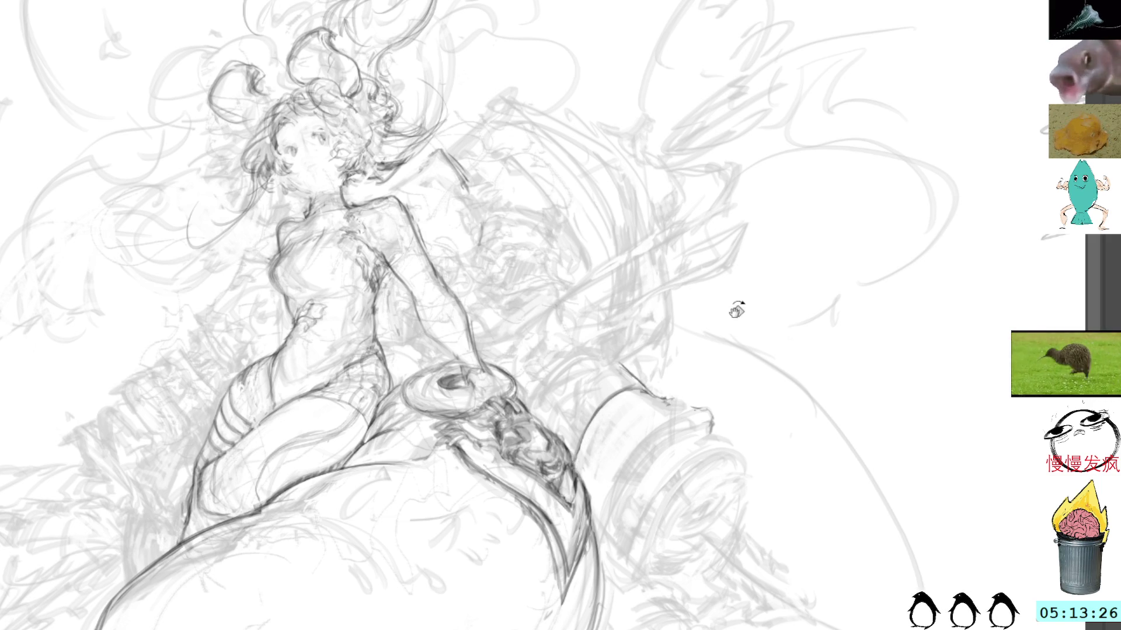
- On a tilted canvas, darken the cylinder's top edge and build up its left edge, then return upright
{"action": "left_click_drag", "start_coordinate": [735, 310], "coordinate": [680, 217]}
{"action": "mouse_move", "coordinate": [701, 321]}
{"action": "left_mouse_down"}
{"action": "mouse_move", "coordinate": [755, 378]}
{"action": "mouse_move", "coordinate": [643, 521]}
{"action": "left_mouse_up"}
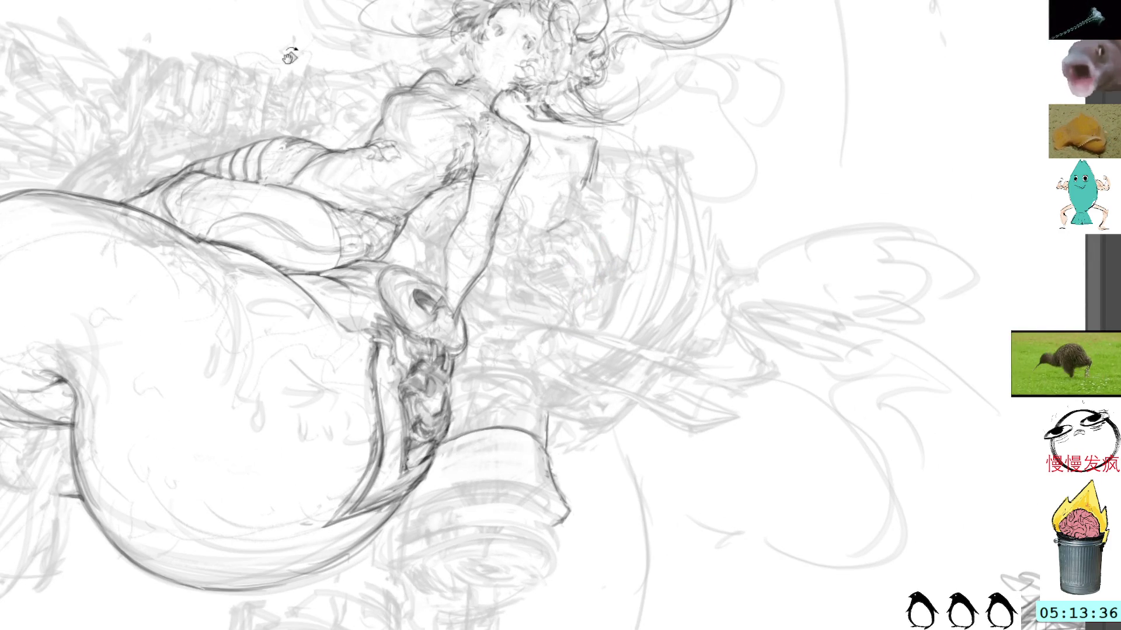
{"action": "key", "text": "Home"}
{"action": "left_click_drag", "start_coordinate": [690, 298], "coordinate": [651, 241]}
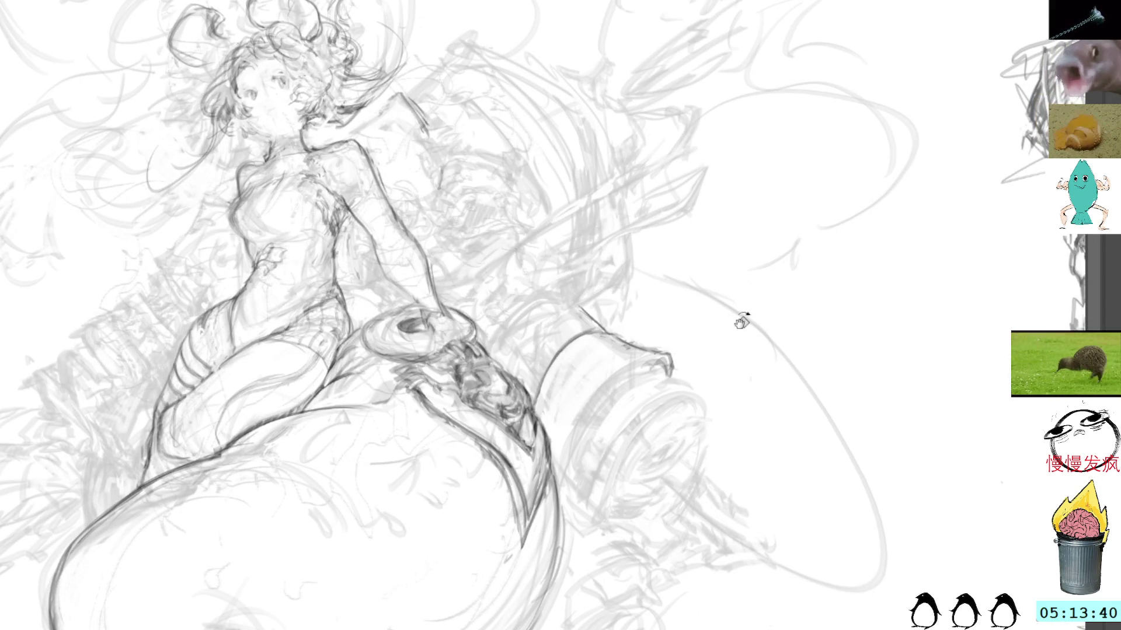
{"action": "left_click_drag", "start_coordinate": [733, 327], "coordinate": [693, 193]}
{"action": "mouse_move", "coordinate": [665, 280]}
{"action": "left_mouse_down"}
{"action": "mouse_move", "coordinate": [634, 327]}
{"action": "mouse_move", "coordinate": [668, 279]}
{"action": "mouse_move", "coordinate": [629, 369]}
{"action": "left_mouse_up"}
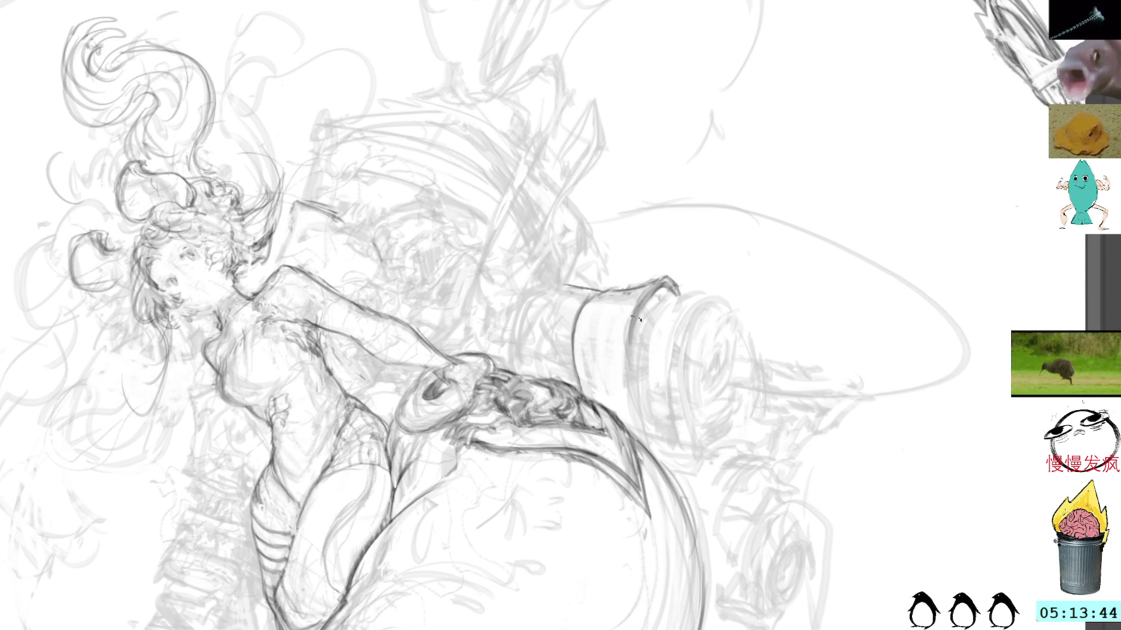
{"action": "left_click_drag", "start_coordinate": [641, 295], "coordinate": [644, 426]}
{"action": "left_click_drag", "start_coordinate": [630, 357], "coordinate": [655, 449]}
{"action": "left_click_drag", "start_coordinate": [634, 310], "coordinate": [636, 400]}
{"action": "left_click_drag", "start_coordinate": [626, 335], "coordinate": [647, 438]}
{"action": "left_click_drag", "start_coordinate": [631, 350], "coordinate": [656, 452]}
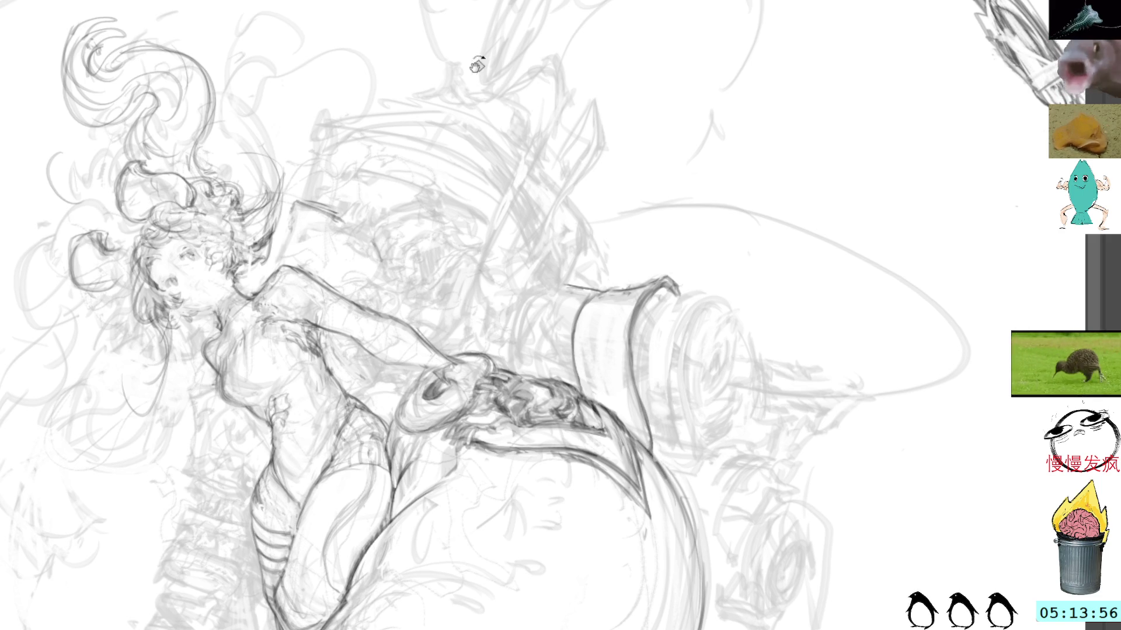
{"action": "key", "text": "Home"}
{"action": "left_click_drag", "start_coordinate": [669, 228], "coordinate": [618, 139]}
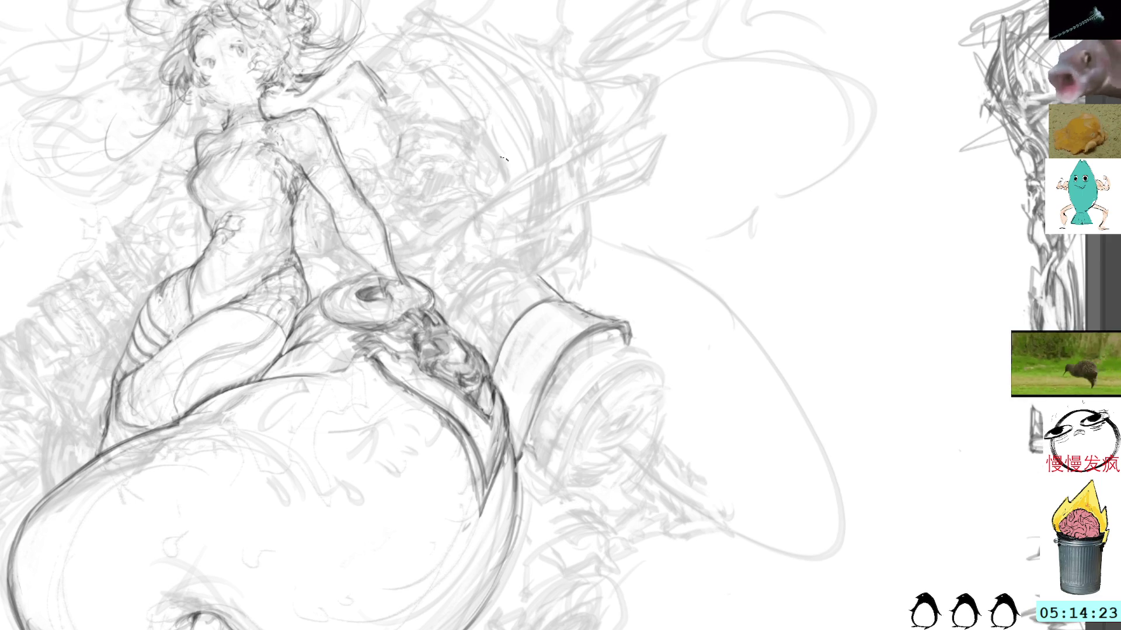
- Shade inside the cylinder's rim and down its side with short pencil strokes
{"action": "left_click_drag", "start_coordinate": [581, 303], "coordinate": [591, 316]}
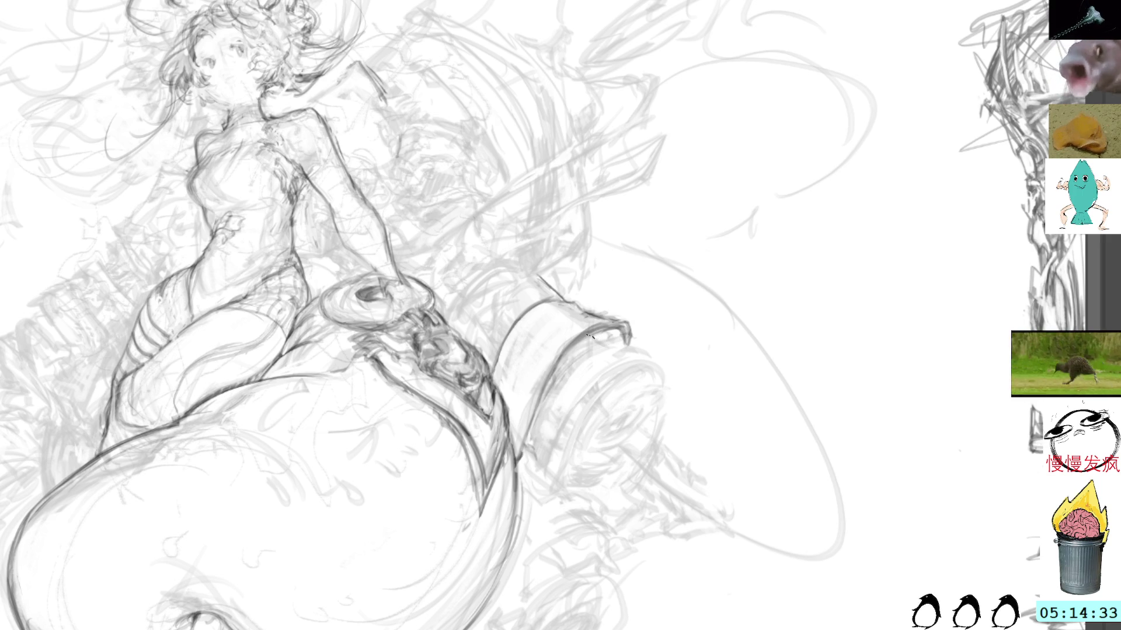
{"action": "mouse_move", "coordinate": [607, 333]}
{"action": "left_mouse_down"}
{"action": "mouse_move", "coordinate": [620, 337]}
{"action": "mouse_move", "coordinate": [581, 350]}
{"action": "mouse_move", "coordinate": [551, 380]}
{"action": "mouse_move", "coordinate": [528, 438]}
{"action": "left_mouse_up"}
{"action": "left_click_drag", "start_coordinate": [559, 368], "coordinate": [528, 438]}
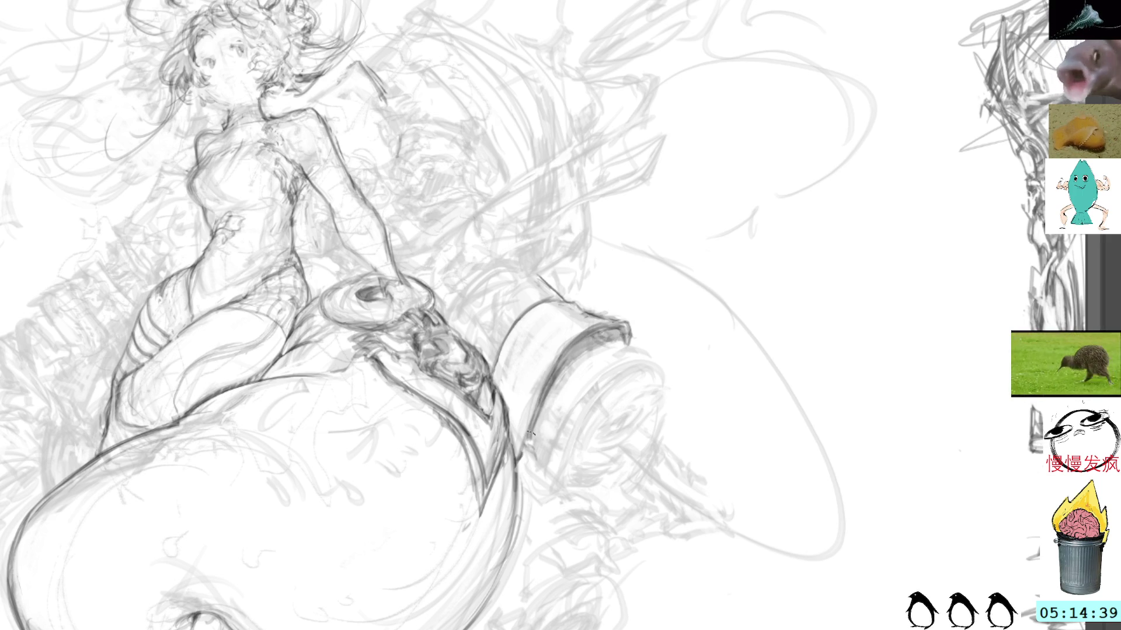
{"action": "left_click_drag", "start_coordinate": [554, 393], "coordinate": [547, 416]}
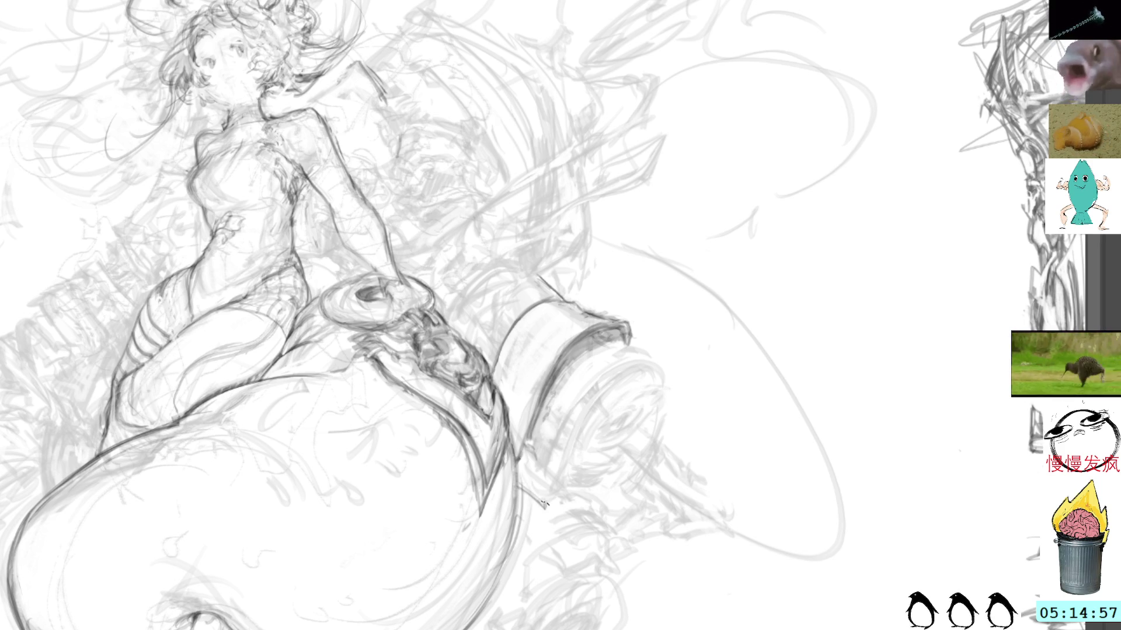
- Darken the cylinder's lower edge and sketch a small latch there
{"action": "left_click_drag", "start_coordinate": [530, 483], "coordinate": [542, 497]}
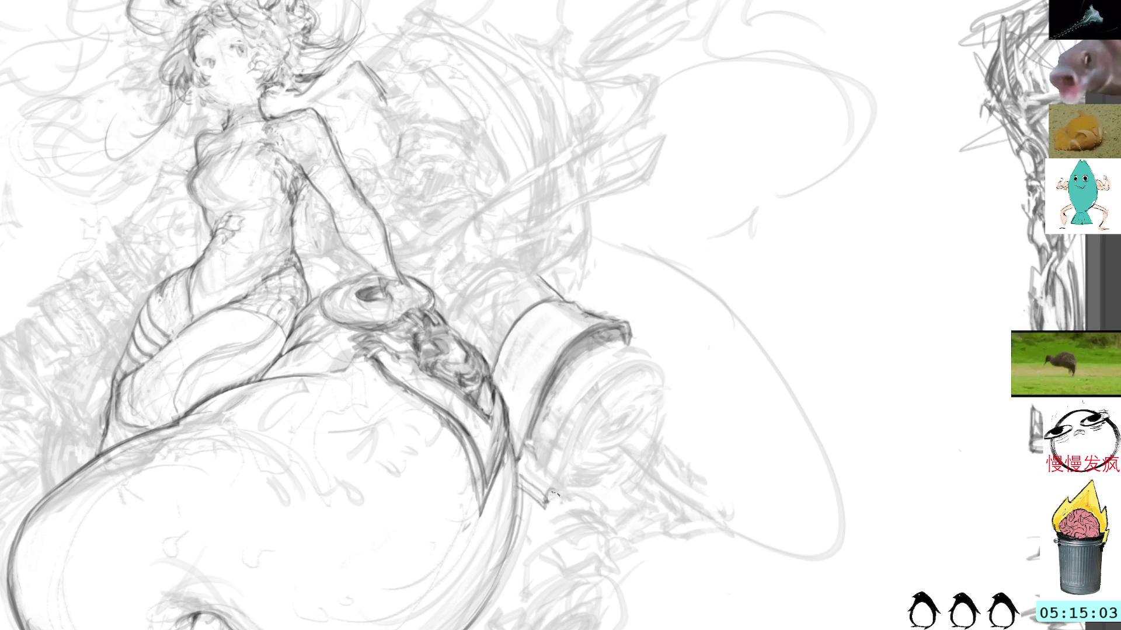
{"action": "mouse_move", "coordinate": [524, 467]}
{"action": "left_mouse_down"}
{"action": "mouse_move", "coordinate": [554, 492]}
{"action": "mouse_move", "coordinate": [524, 467]}
{"action": "mouse_move", "coordinate": [524, 443]}
{"action": "mouse_move", "coordinate": [536, 475]}
{"action": "left_mouse_up"}
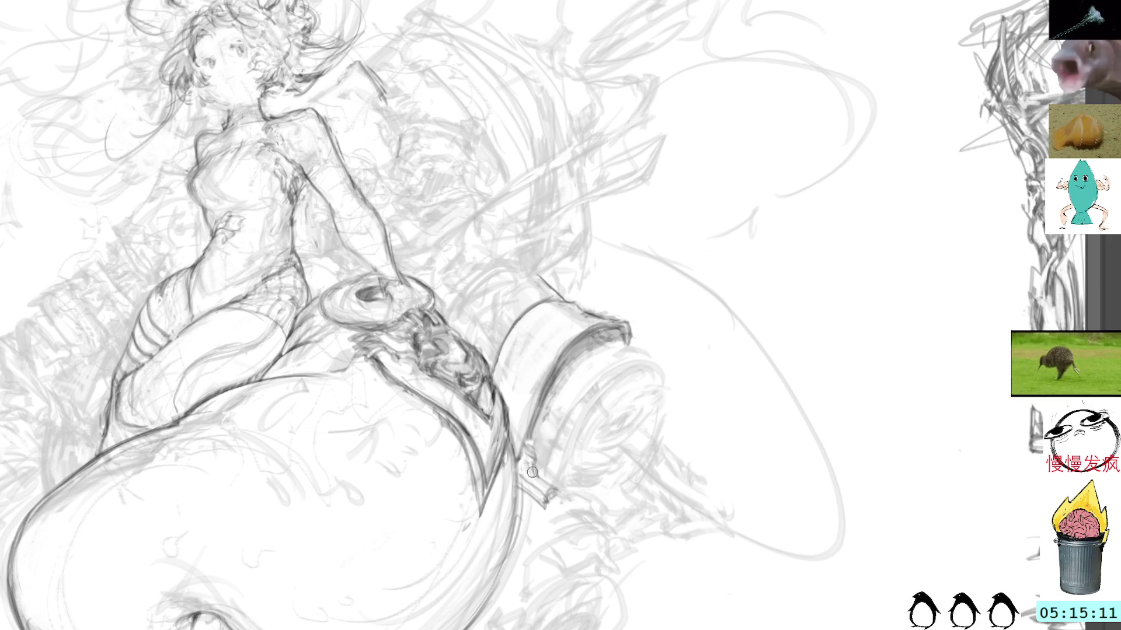
{"action": "mouse_move", "coordinate": [534, 457]}
{"action": "left_mouse_down"}
{"action": "mouse_move", "coordinate": [552, 483]}
{"action": "mouse_move", "coordinate": [525, 468]}
{"action": "left_mouse_up"}
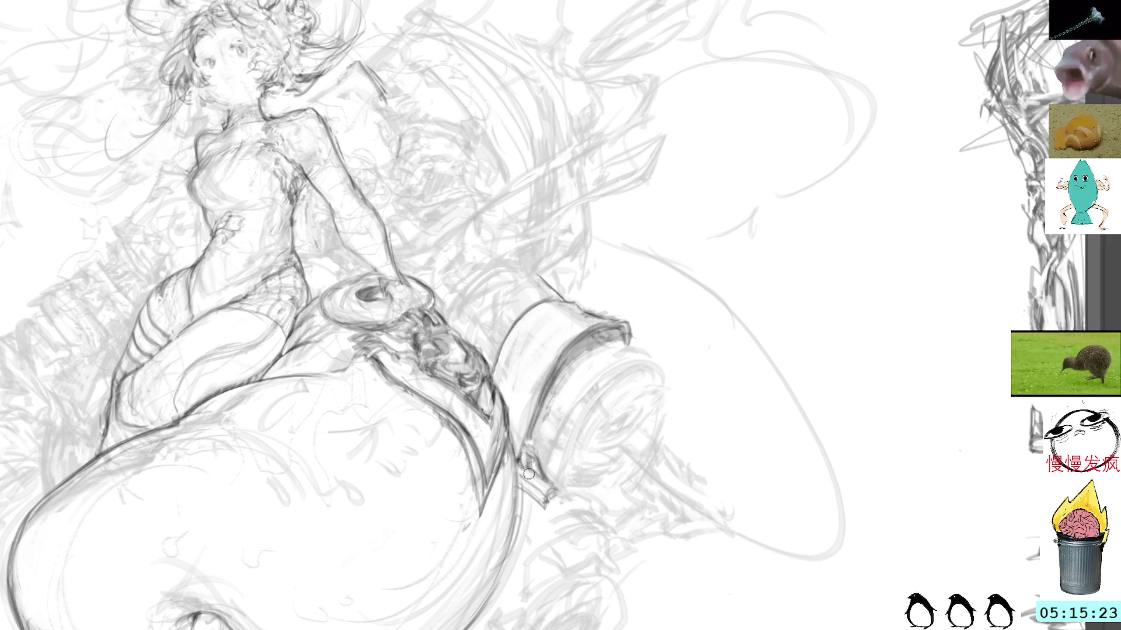
- Darken the latch at the cylinder's lower end and extend and detail the small rod
{"action": "mouse_move", "coordinate": [528, 441]}
{"action": "left_mouse_down"}
{"action": "mouse_move", "coordinate": [530, 467]}
{"action": "mouse_move", "coordinate": [534, 455]}
{"action": "left_mouse_up"}
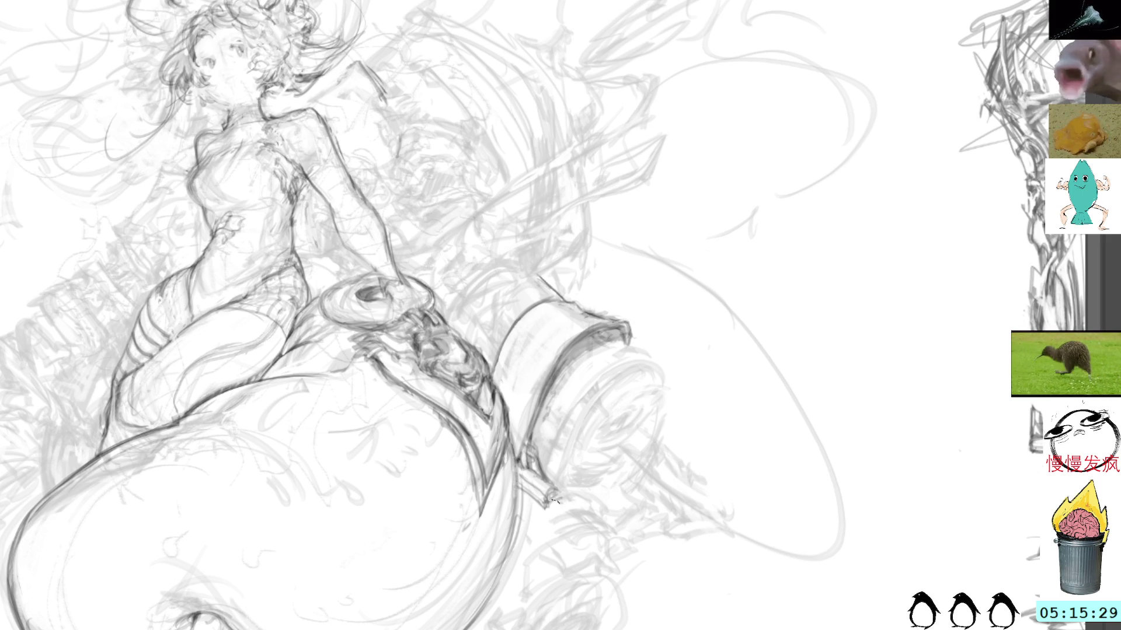
{"action": "left_click_drag", "start_coordinate": [549, 505], "coordinate": [558, 495]}
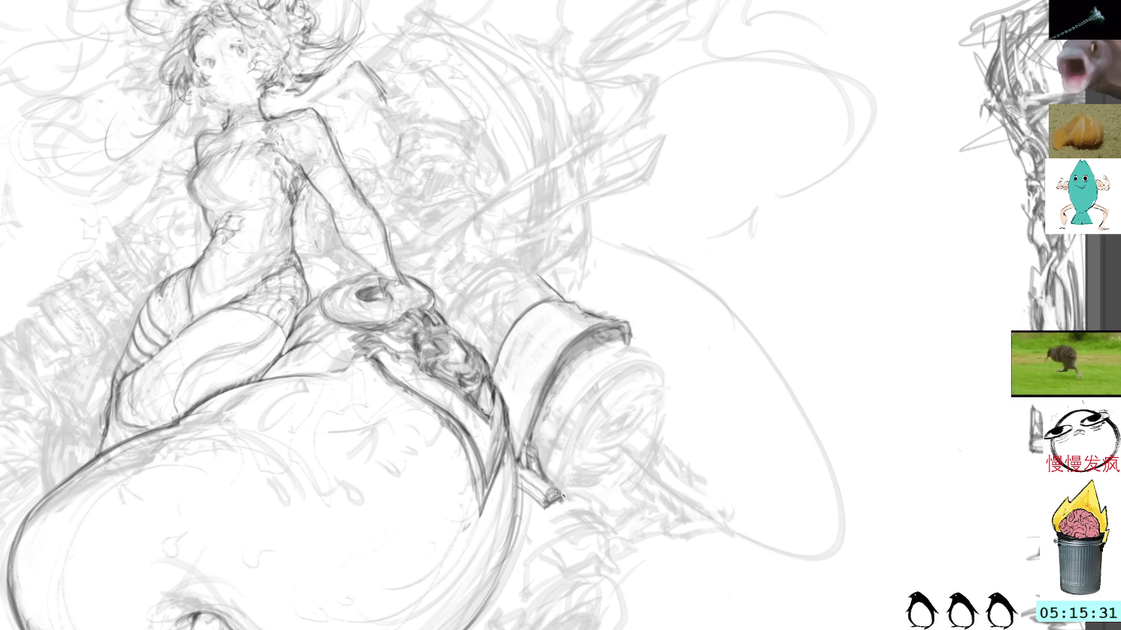
{"action": "left_click_drag", "start_coordinate": [544, 506], "coordinate": [561, 494]}
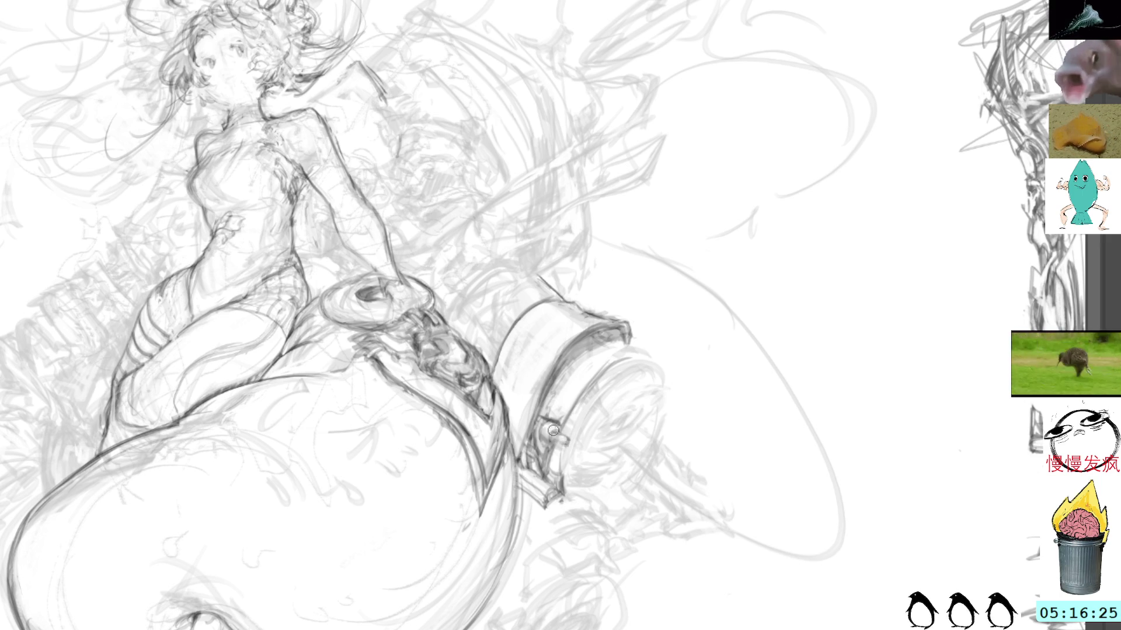
{"action": "left_click_drag", "start_coordinate": [551, 441], "coordinate": [571, 441]}
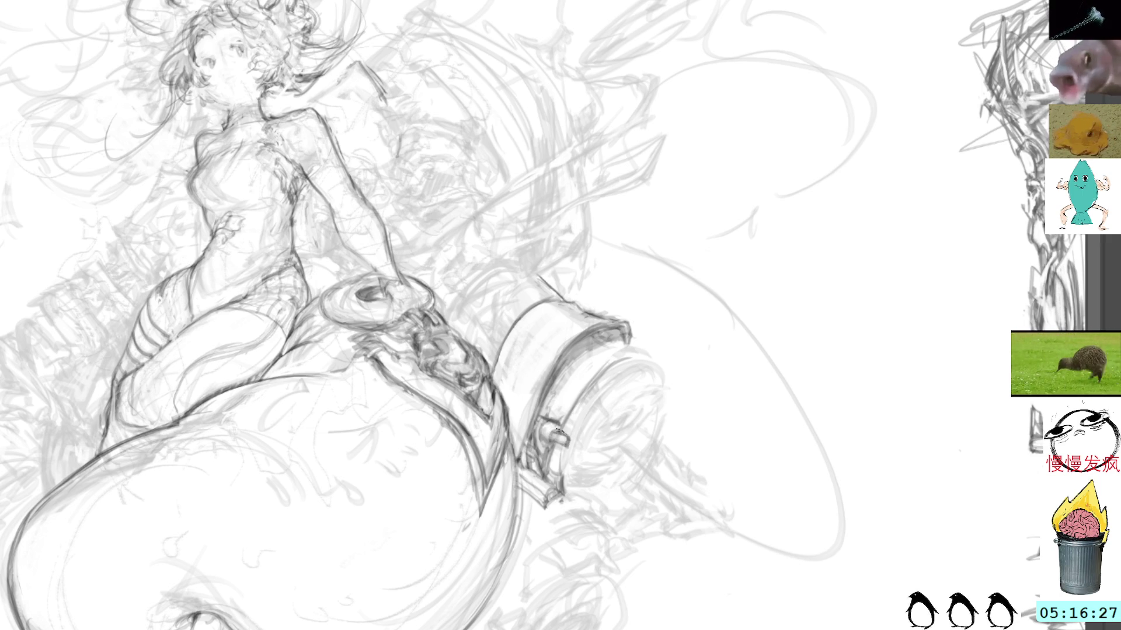
{"action": "left_click_drag", "start_coordinate": [570, 447], "coordinate": [570, 461]}
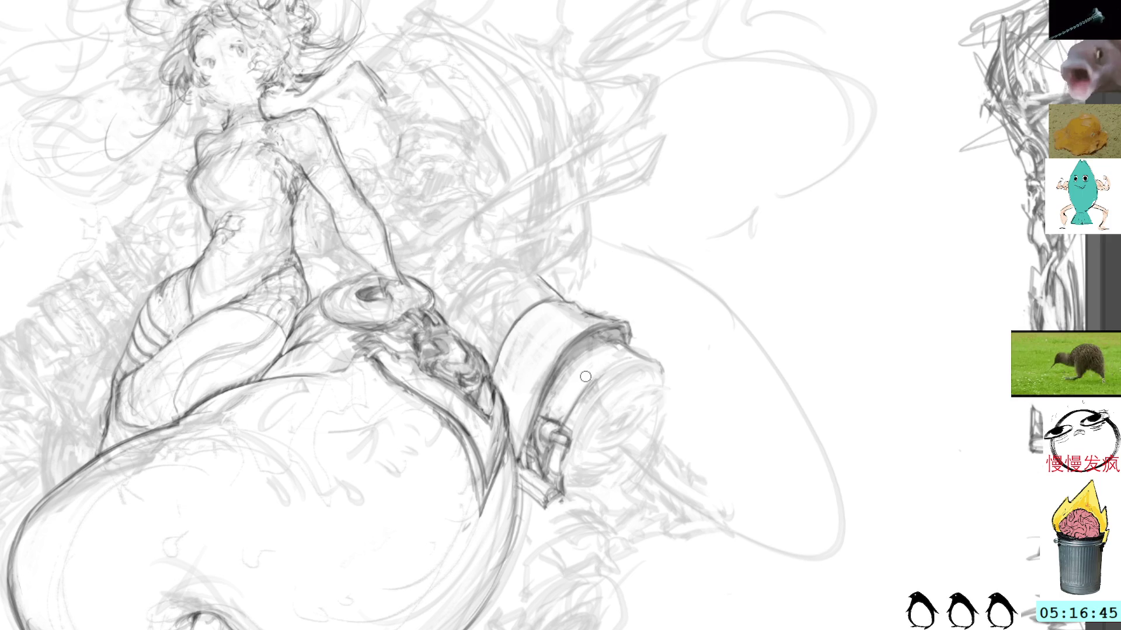
- Rotate the canvas about 75° counter-clockwise and darken the cap's top-left rim and edges
{"action": "key", "text": "r"}
{"action": "mouse_move", "coordinate": [678, 207]}
{"action": "left_mouse_down"}
{"action": "mouse_move", "coordinate": [638, 188]}
{"action": "mouse_move", "coordinate": [563, 116]}
{"action": "left_mouse_up"}
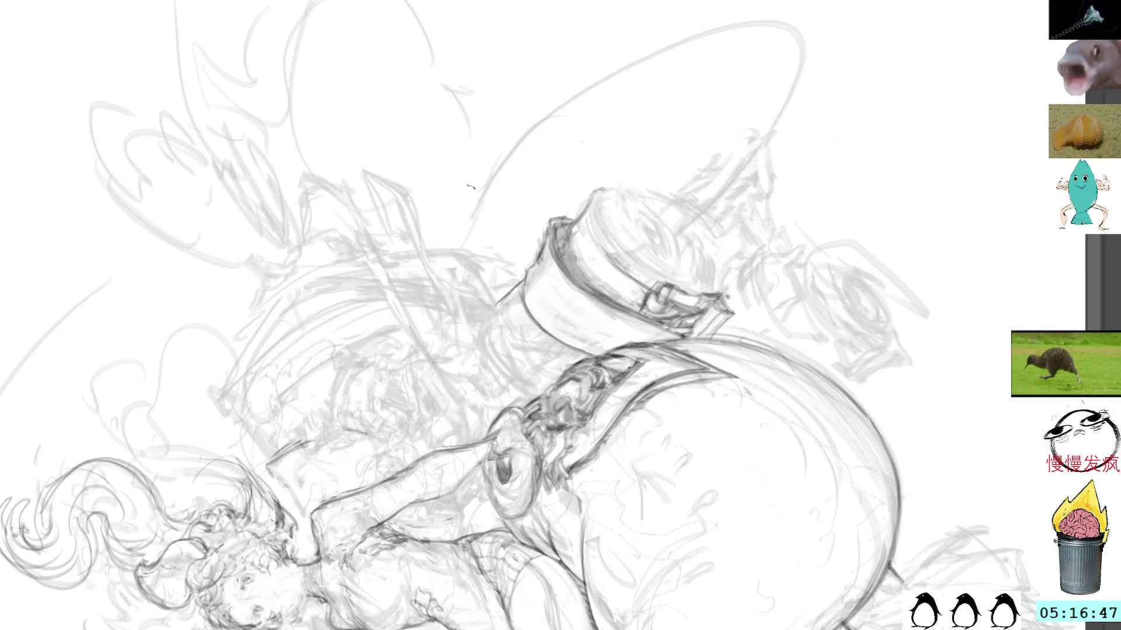
{"action": "mouse_move", "coordinate": [658, 112]}
{"action": "left_mouse_down"}
{"action": "mouse_move", "coordinate": [600, 212]}
{"action": "mouse_move", "coordinate": [583, 178]}
{"action": "left_mouse_up"}
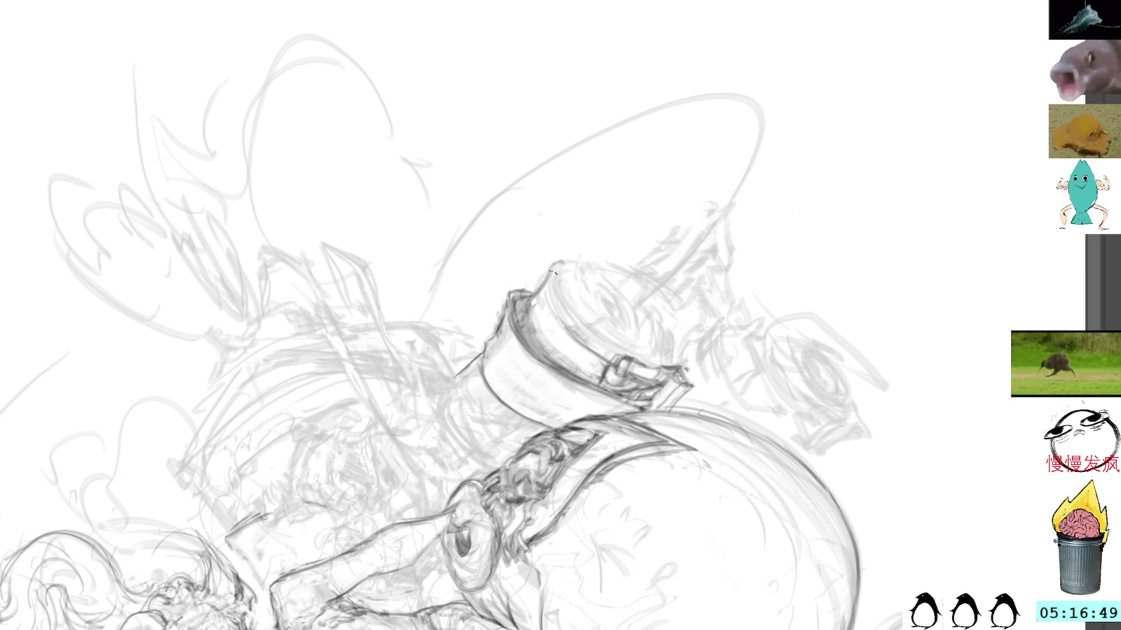
{"action": "left_click_drag", "start_coordinate": [555, 274], "coordinate": [581, 342]}
{"action": "mouse_move", "coordinate": [546, 299]}
{"action": "left_mouse_down"}
{"action": "mouse_move", "coordinate": [525, 307]}
{"action": "mouse_move", "coordinate": [539, 340]}
{"action": "left_mouse_up"}
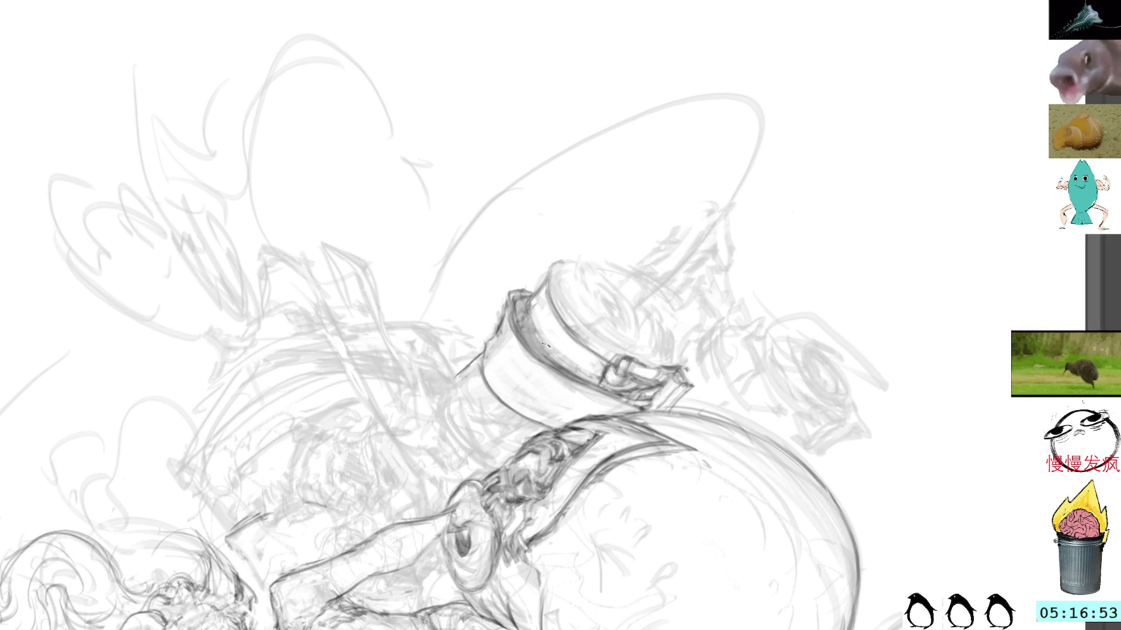
{"action": "left_click_drag", "start_coordinate": [528, 301], "coordinate": [546, 330]}
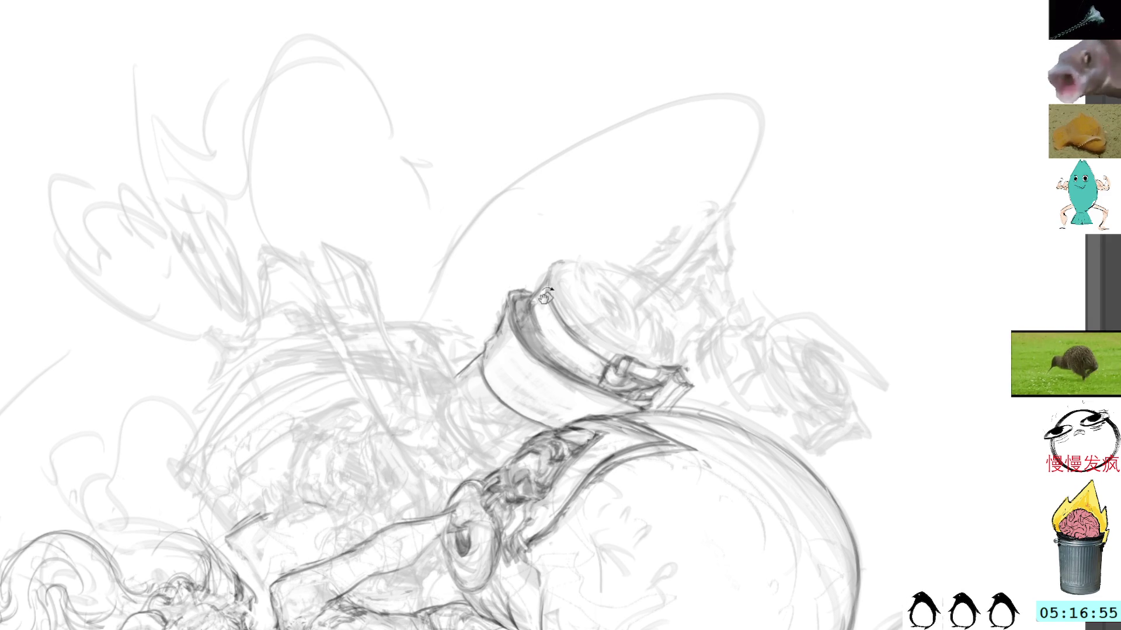
{"action": "left_click_drag", "start_coordinate": [609, 166], "coordinate": [633, 240]}
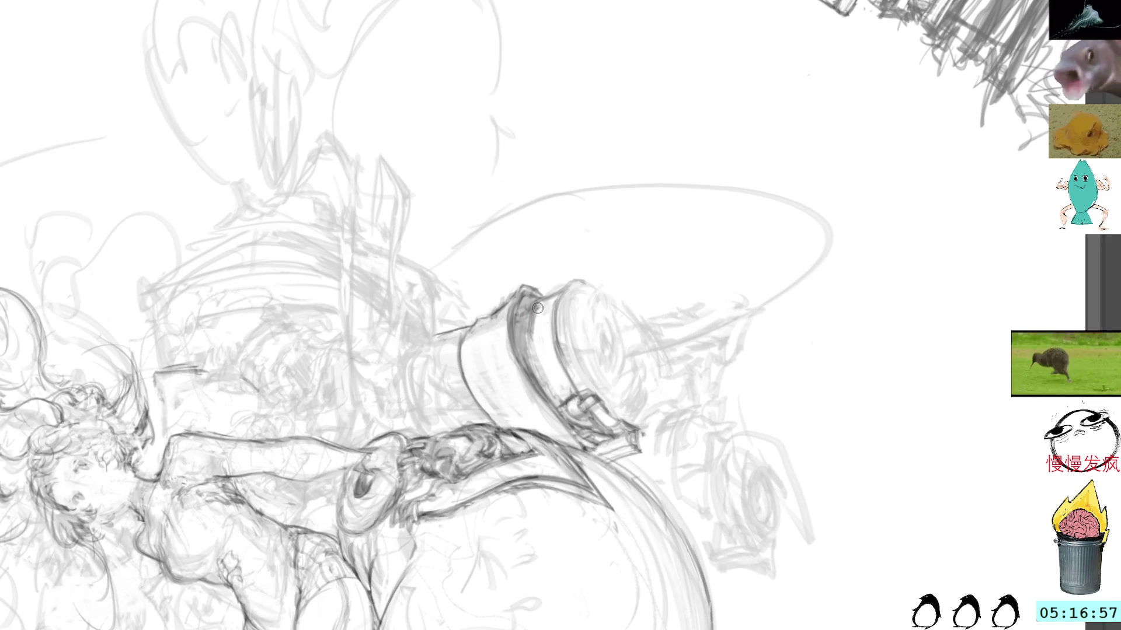
{"action": "mouse_move", "coordinate": [531, 306]}
{"action": "left_mouse_down"}
{"action": "mouse_move", "coordinate": [536, 362]}
{"action": "mouse_move", "coordinate": [561, 403]}
{"action": "mouse_move", "coordinate": [549, 371]}
{"action": "left_mouse_up"}
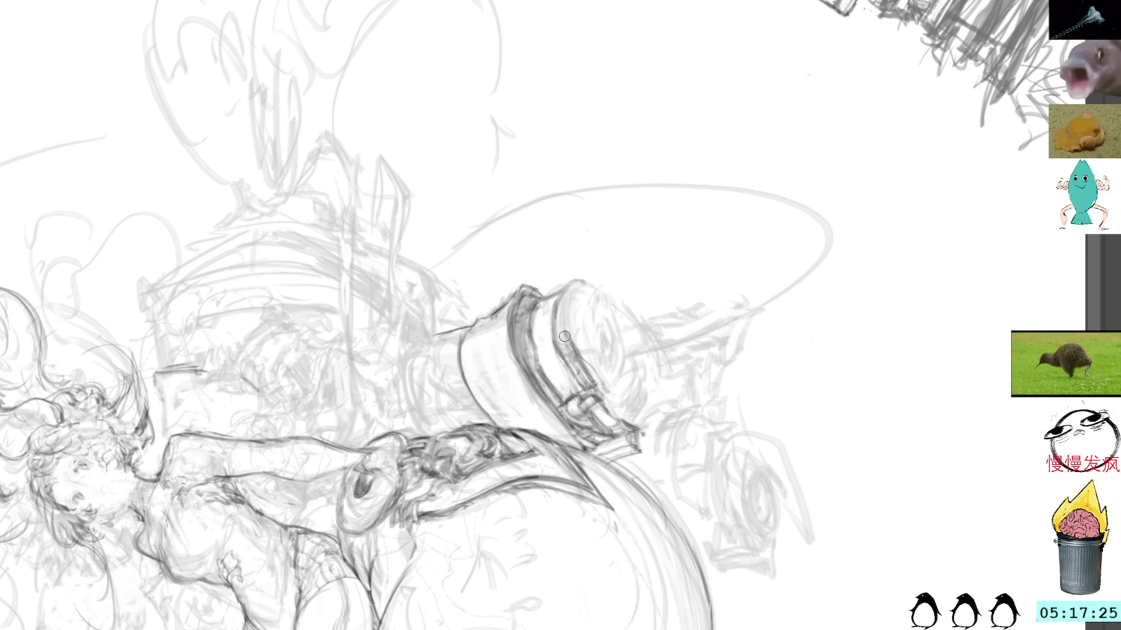
{"action": "left_click_drag", "start_coordinate": [570, 340], "coordinate": [575, 344]}
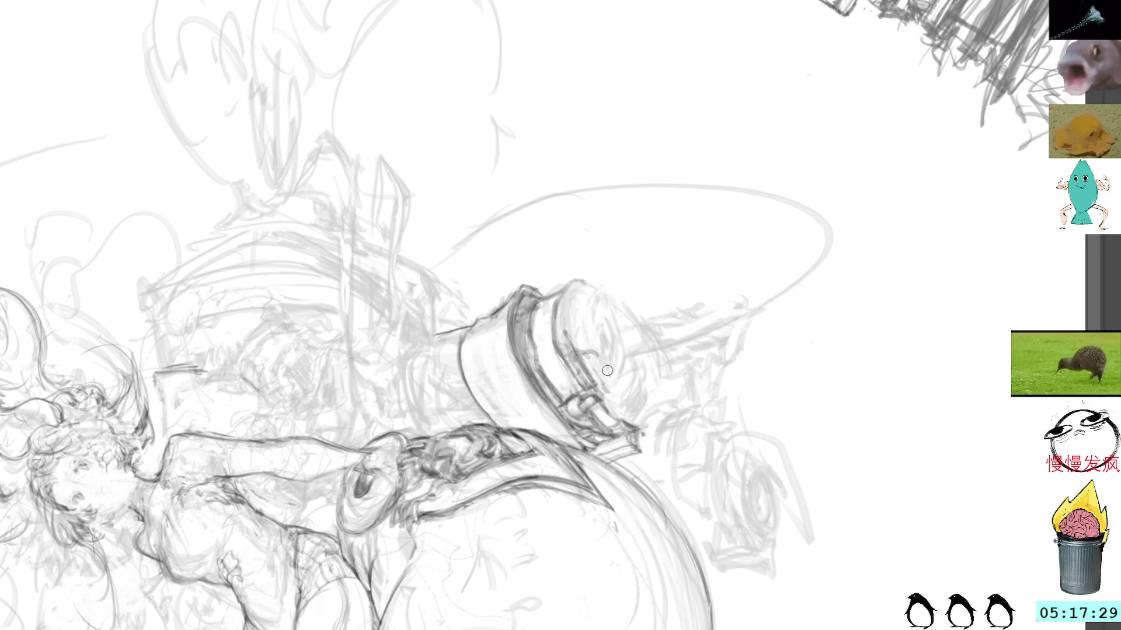
{"action": "mouse_move", "coordinate": [592, 352]}
{"action": "left_mouse_down"}
{"action": "mouse_move", "coordinate": [623, 402]}
{"action": "mouse_move", "coordinate": [631, 378]}
{"action": "left_mouse_up"}
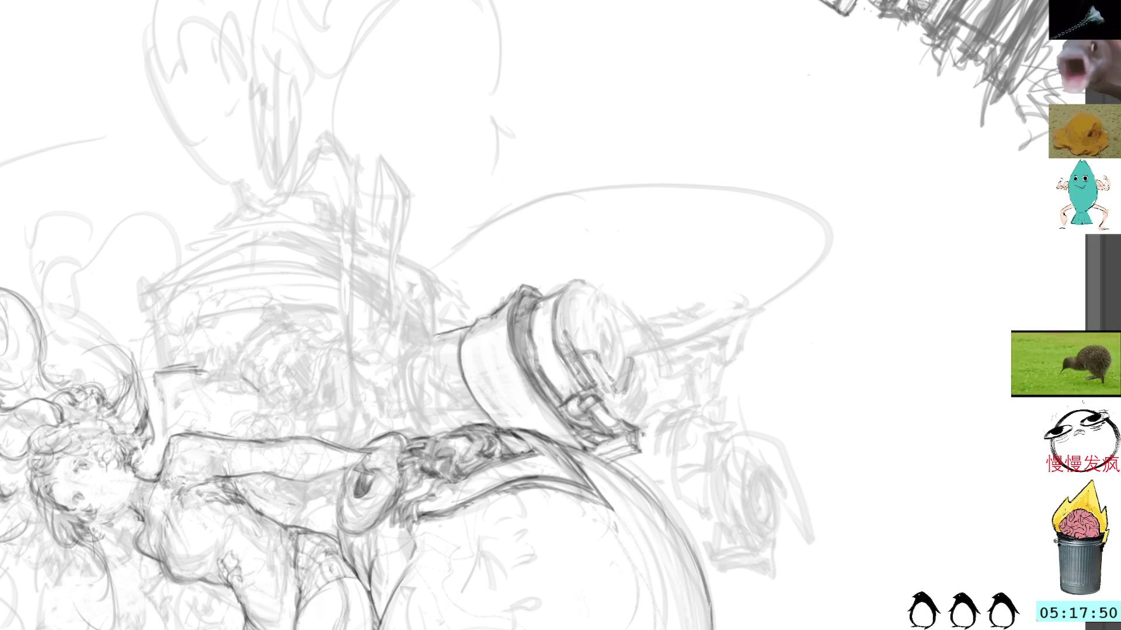
- With the view upright, add two short strokes below the cylinder's clamp
{"action": "key", "text": "5"}
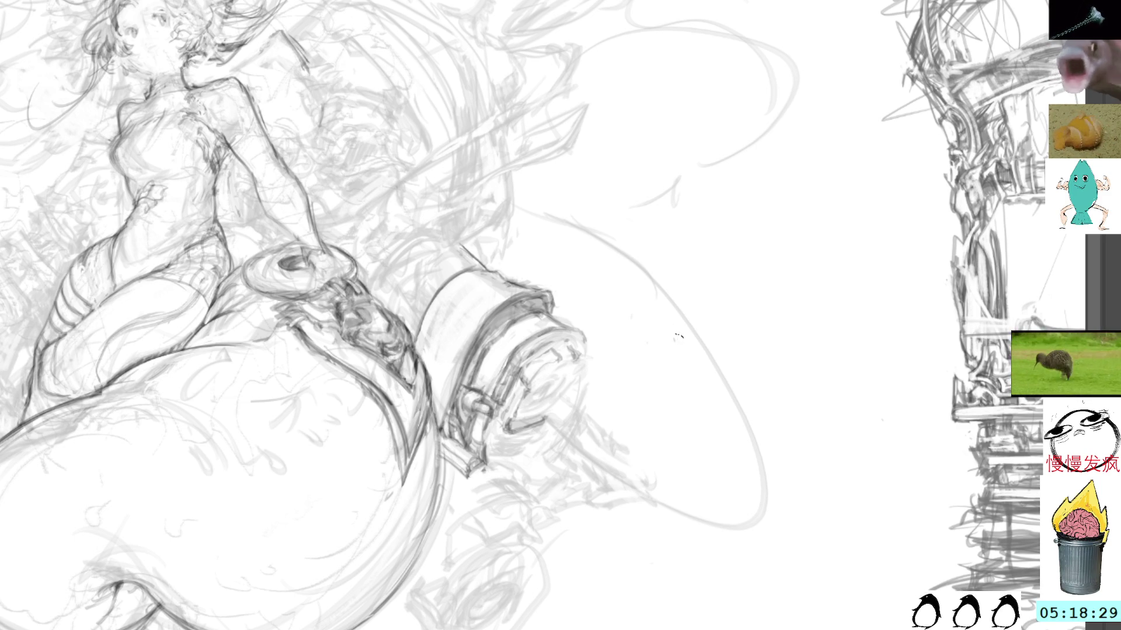
{"action": "left_click_drag", "start_coordinate": [708, 335], "coordinate": [677, 329]}
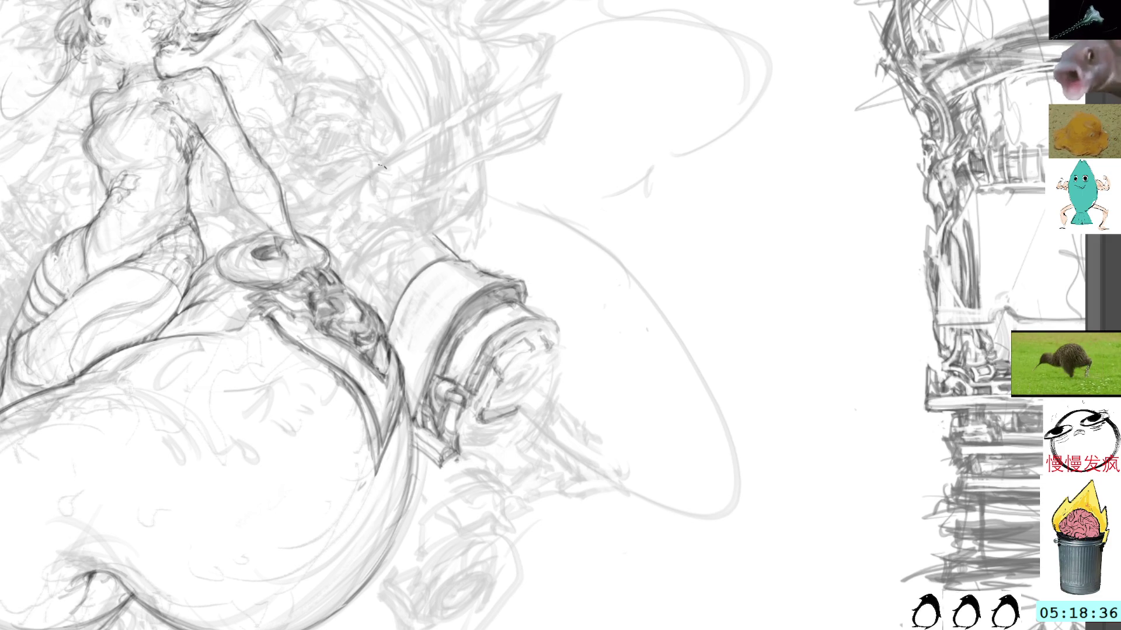
{"action": "mouse_move", "coordinate": [460, 453]}
{"action": "left_mouse_down"}
{"action": "mouse_move", "coordinate": [516, 440]}
{"action": "mouse_move", "coordinate": [505, 449]}
{"action": "left_mouse_up"}
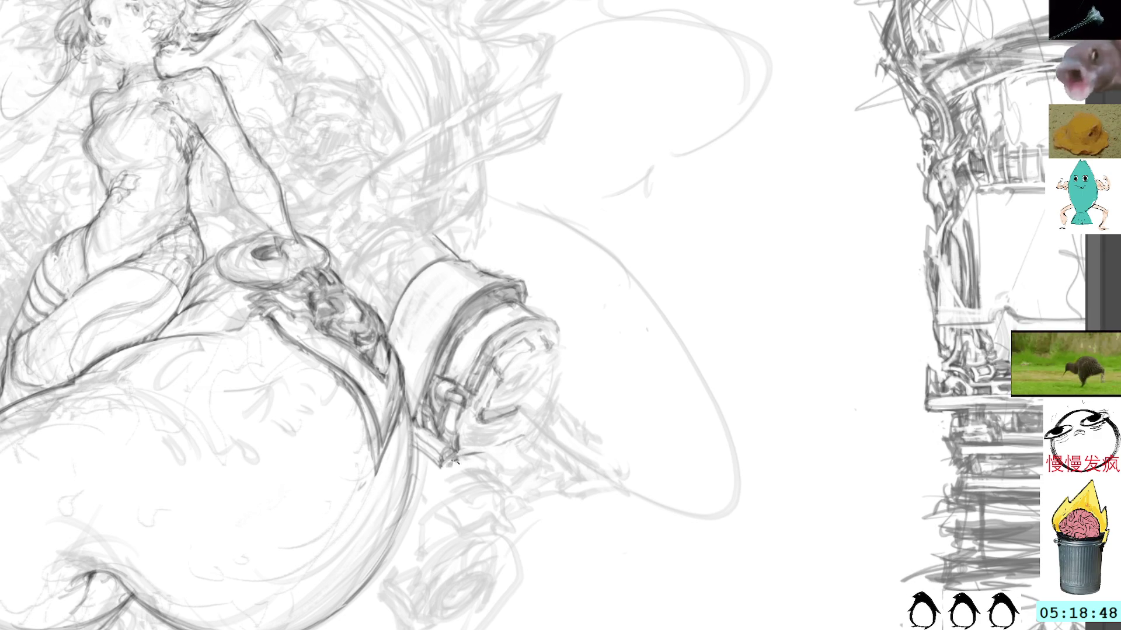
{"action": "left_click_drag", "start_coordinate": [466, 450], "coordinate": [521, 446]}
- Darken the cap's right edge on a rotated view, undo that stroke, and reset the view upright
{"action": "mouse_move", "coordinate": [565, 362]}
{"action": "left_mouse_down"}
{"action": "mouse_move", "coordinate": [532, 167]}
{"action": "mouse_move", "coordinate": [633, 138]}
{"action": "left_mouse_up"}
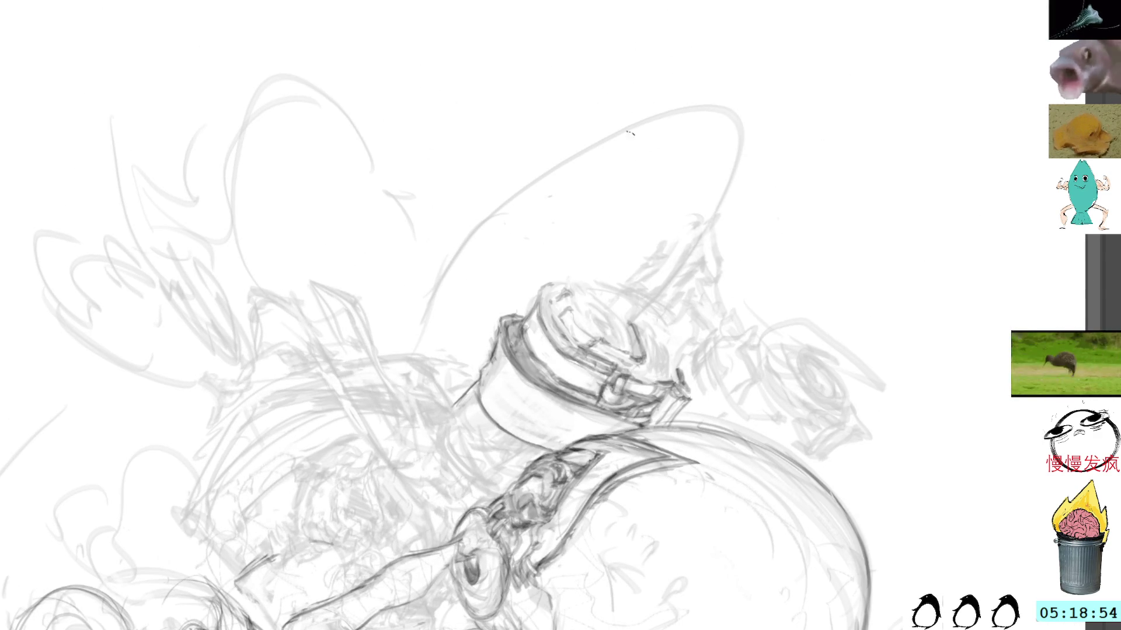
{"action": "left_click_drag", "start_coordinate": [662, 328], "coordinate": [681, 377]}
{"action": "key", "text": "ctrl+z"}
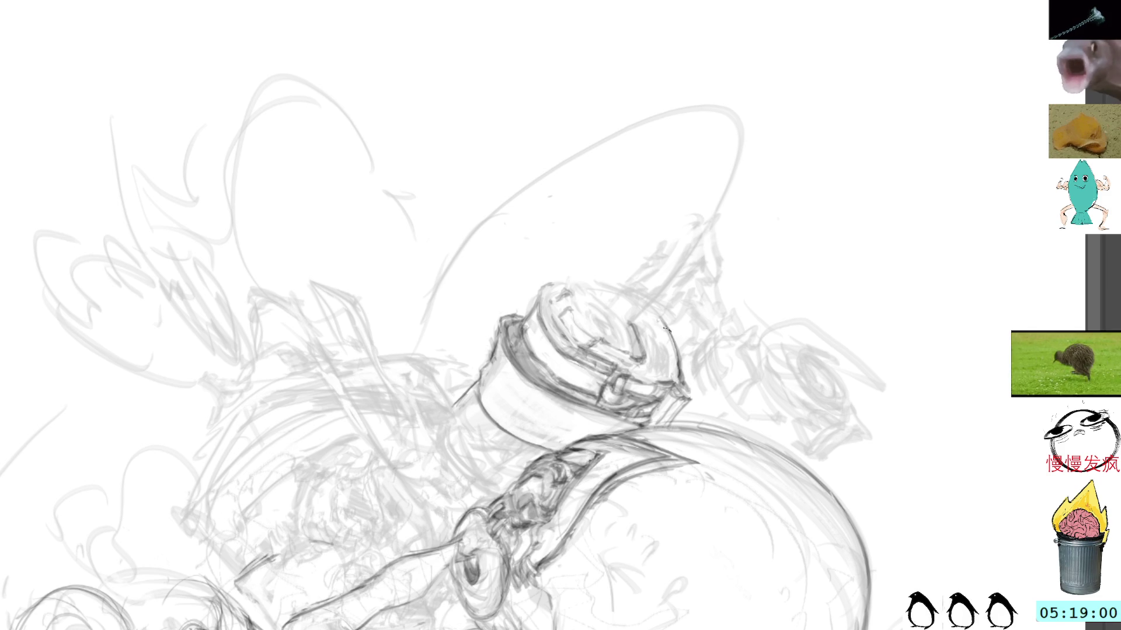
{"action": "key", "text": "Home"}
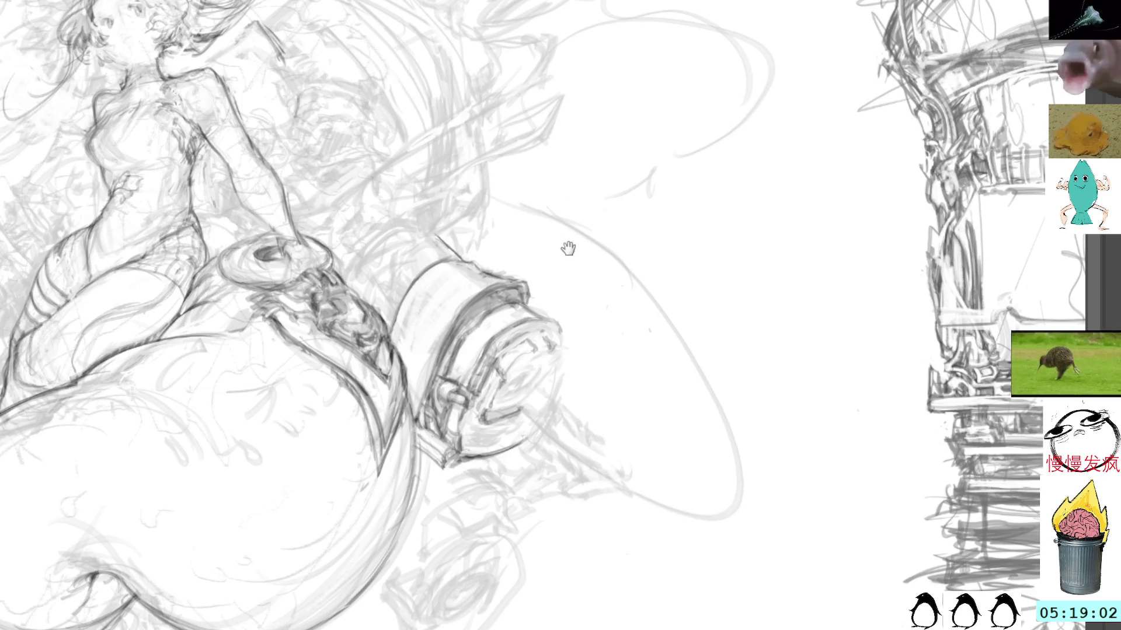
- Pan, rotate and zoom the view to center the clamp cylinder at a drawing angle
{"action": "left_click_drag", "start_coordinate": [563, 242], "coordinate": [573, 242]}
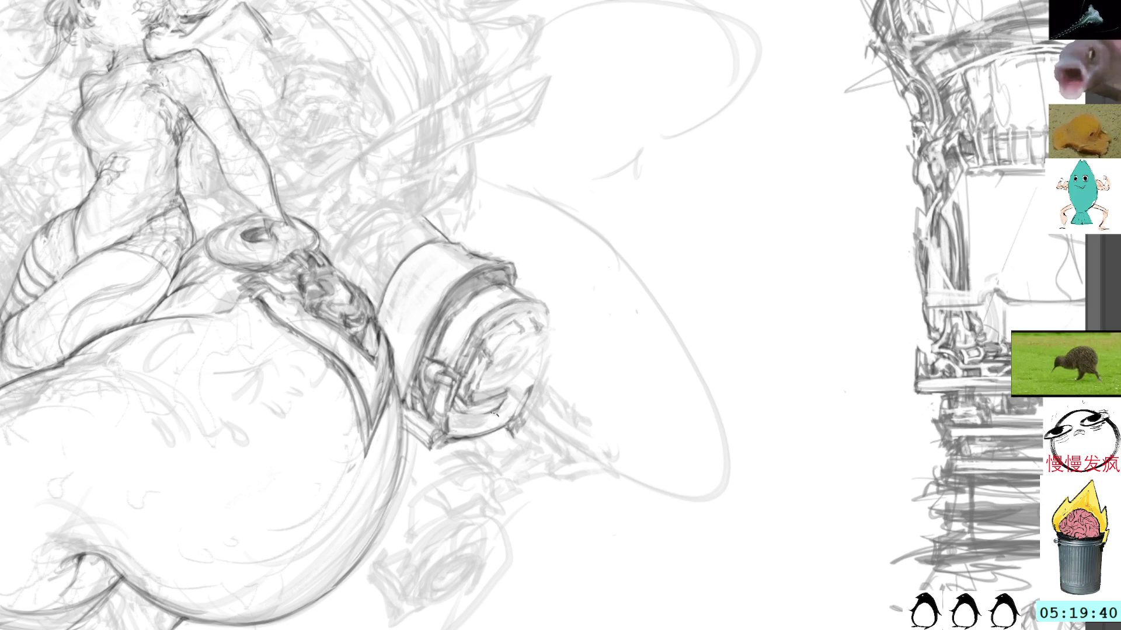
{"action": "mouse_move", "coordinate": [688, 167]}
{"action": "left_mouse_down"}
{"action": "mouse_move", "coordinate": [632, 367]}
{"action": "mouse_move", "coordinate": [534, 320]}
{"action": "left_mouse_up"}
{"action": "scroll", "coordinate": [534, 320], "scroll_direction": "up", "scroll_amount": 2}
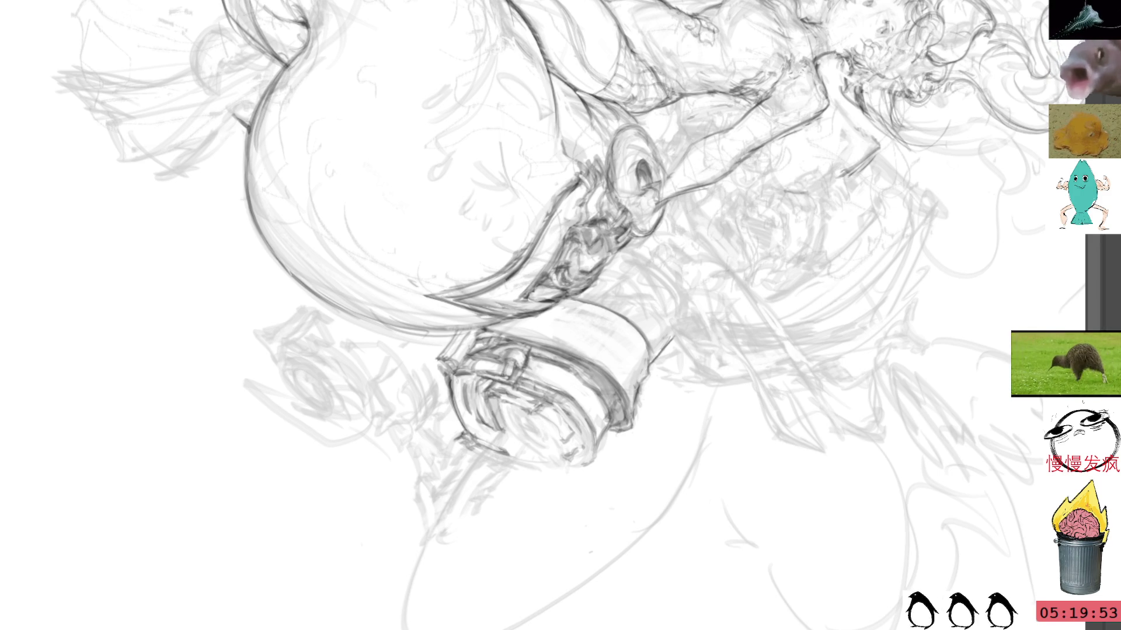
- Hatch the cylinder's front face and deepen hatching along its left front edge, then mirror to check
{"action": "left_click_drag", "start_coordinate": [738, 245], "coordinate": [643, 418]}
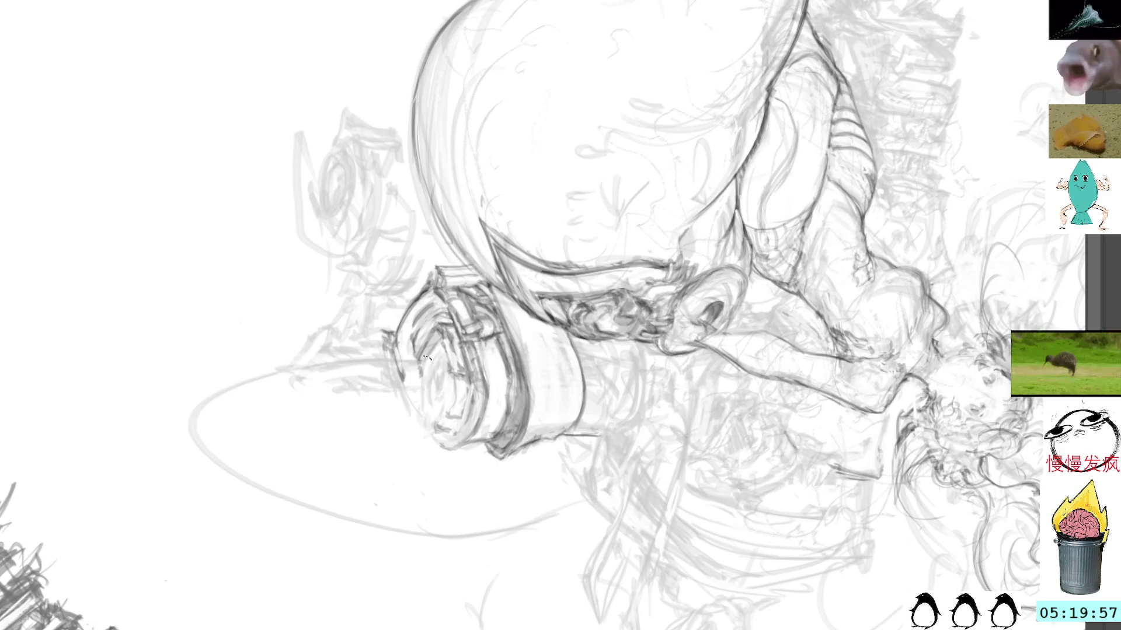
{"action": "mouse_move", "coordinate": [422, 387]}
{"action": "left_mouse_down"}
{"action": "mouse_move", "coordinate": [447, 409]}
{"action": "mouse_move", "coordinate": [422, 408]}
{"action": "left_mouse_up"}
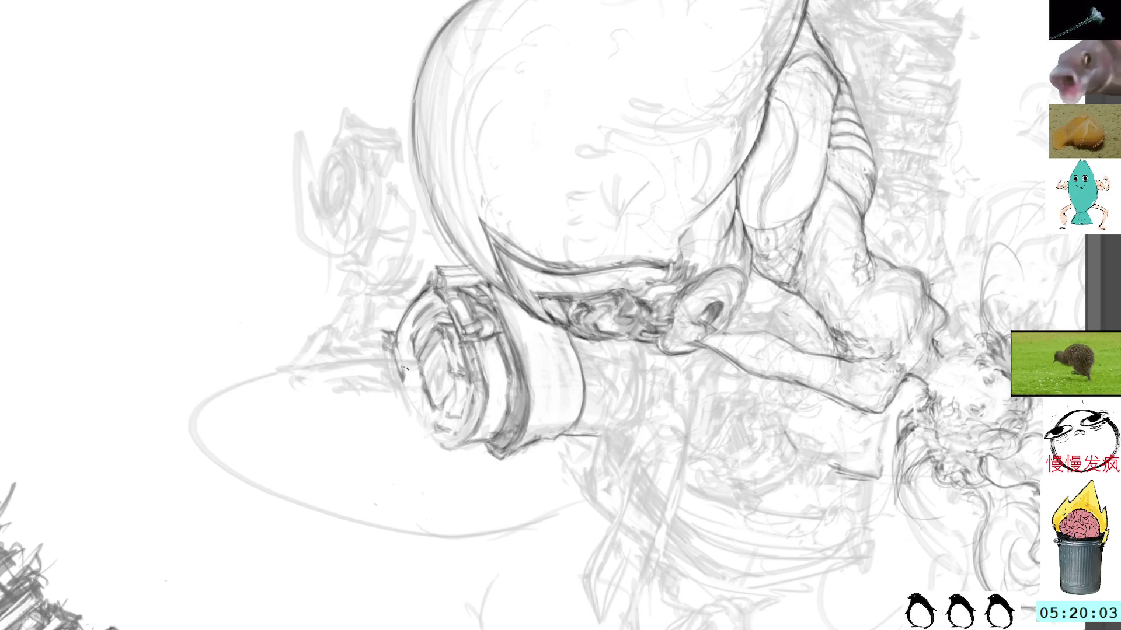
{"action": "left_click_drag", "start_coordinate": [408, 348], "coordinate": [397, 382]}
{"action": "left_click_drag", "start_coordinate": [419, 378], "coordinate": [412, 400]}
{"action": "left_click_drag", "start_coordinate": [414, 333], "coordinate": [394, 387]}
{"action": "mouse_move", "coordinate": [418, 339]}
{"action": "left_mouse_down"}
{"action": "mouse_move", "coordinate": [399, 390]}
{"action": "mouse_move", "coordinate": [396, 347]}
{"action": "left_mouse_up"}
{"action": "mouse_move", "coordinate": [421, 345]}
{"action": "left_mouse_down"}
{"action": "mouse_move", "coordinate": [407, 390]}
{"action": "mouse_move", "coordinate": [407, 357]}
{"action": "left_mouse_up"}
{"action": "mouse_move", "coordinate": [421, 350]}
{"action": "left_mouse_down"}
{"action": "mouse_move", "coordinate": [408, 381]}
{"action": "mouse_move", "coordinate": [393, 350]}
{"action": "left_mouse_up"}
{"action": "left_click_drag", "start_coordinate": [415, 339], "coordinate": [394, 345]}
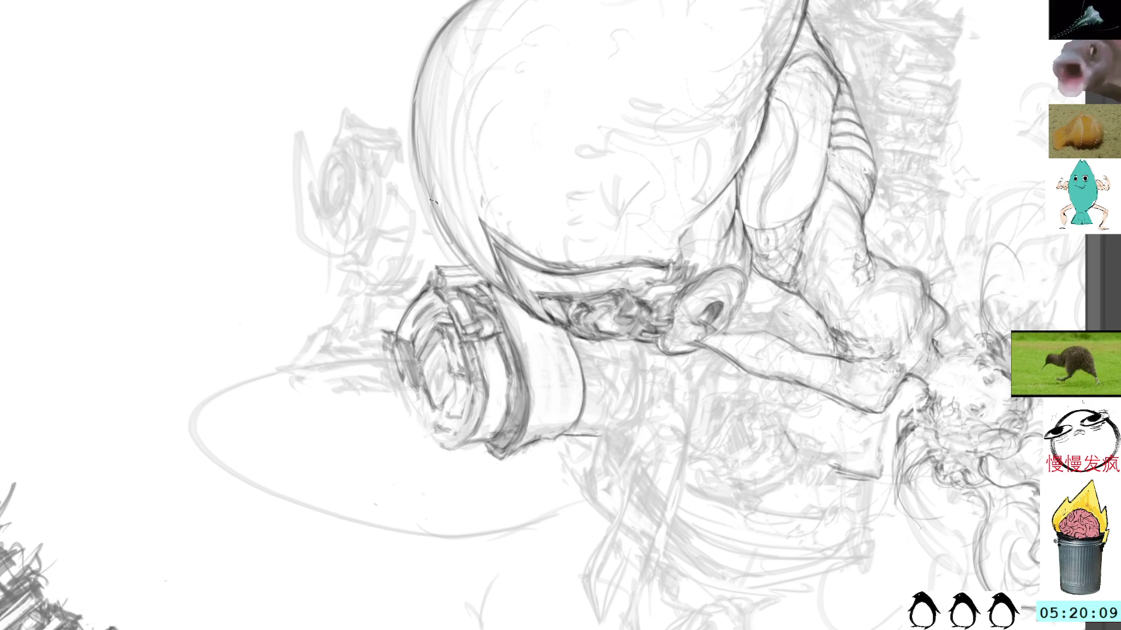
{"action": "key", "text": "m"}
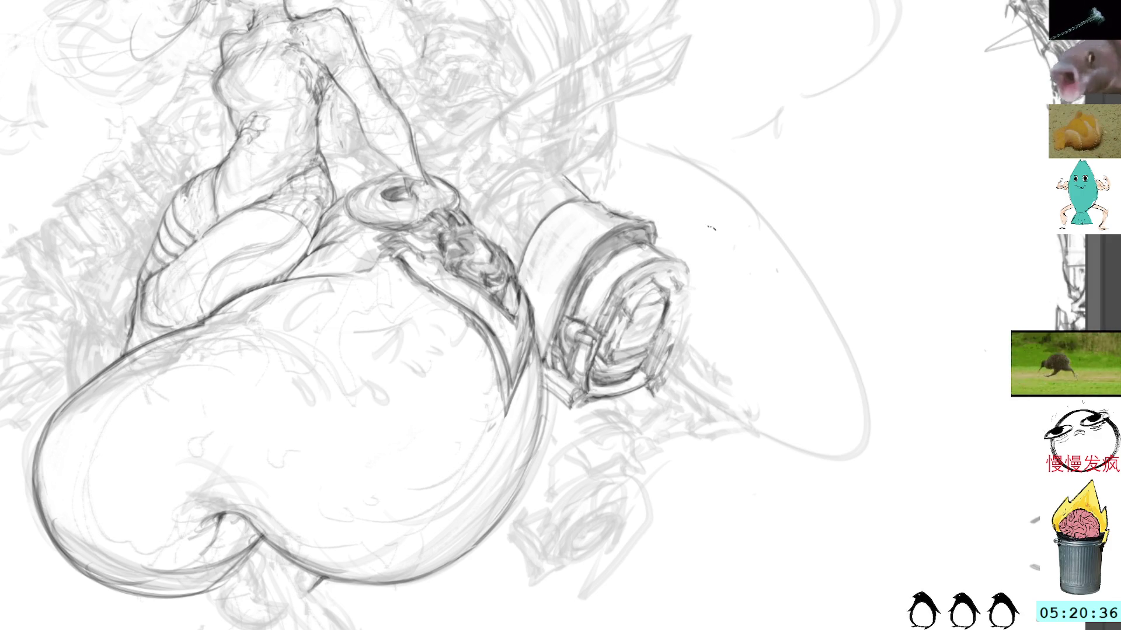
- Add two short dark strokes in the debris beneath the cylinder, then sample a colour and pan right
{"action": "left_click_drag", "start_coordinate": [718, 213], "coordinate": [718, 253]}
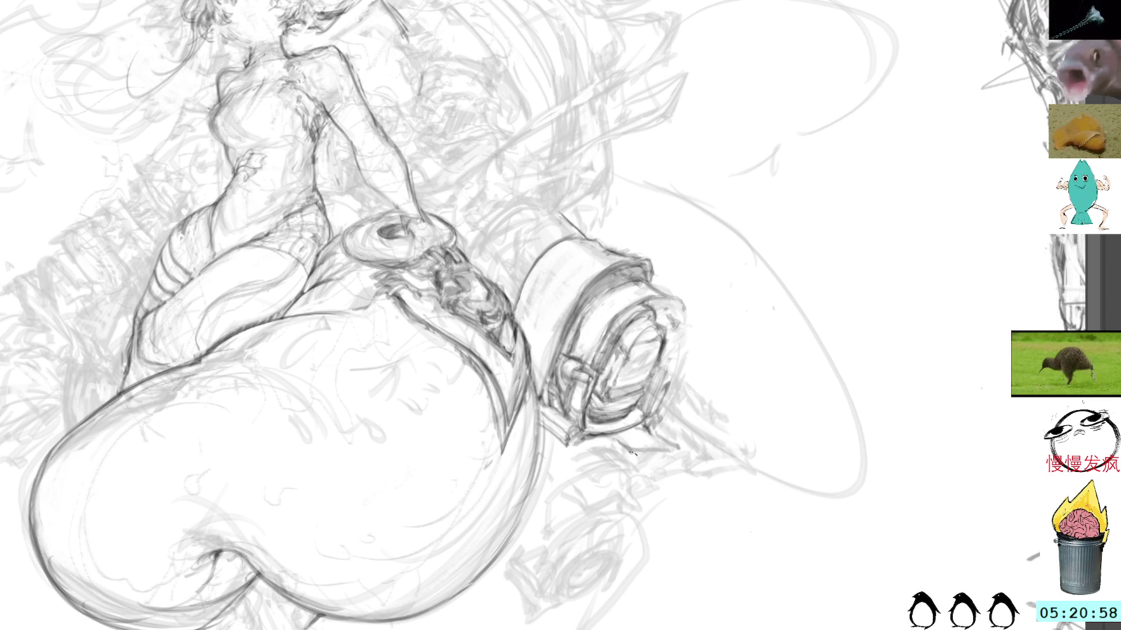
{"action": "left_click_drag", "start_coordinate": [630, 454], "coordinate": [683, 453]}
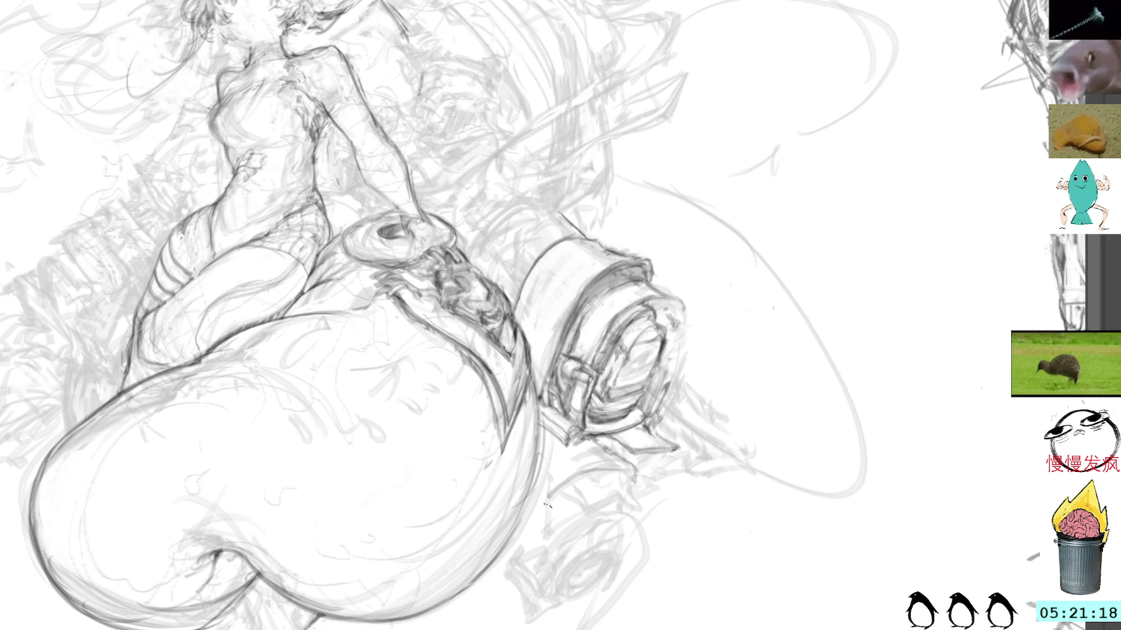
{"action": "left_click_drag", "start_coordinate": [569, 500], "coordinate": [610, 489]}
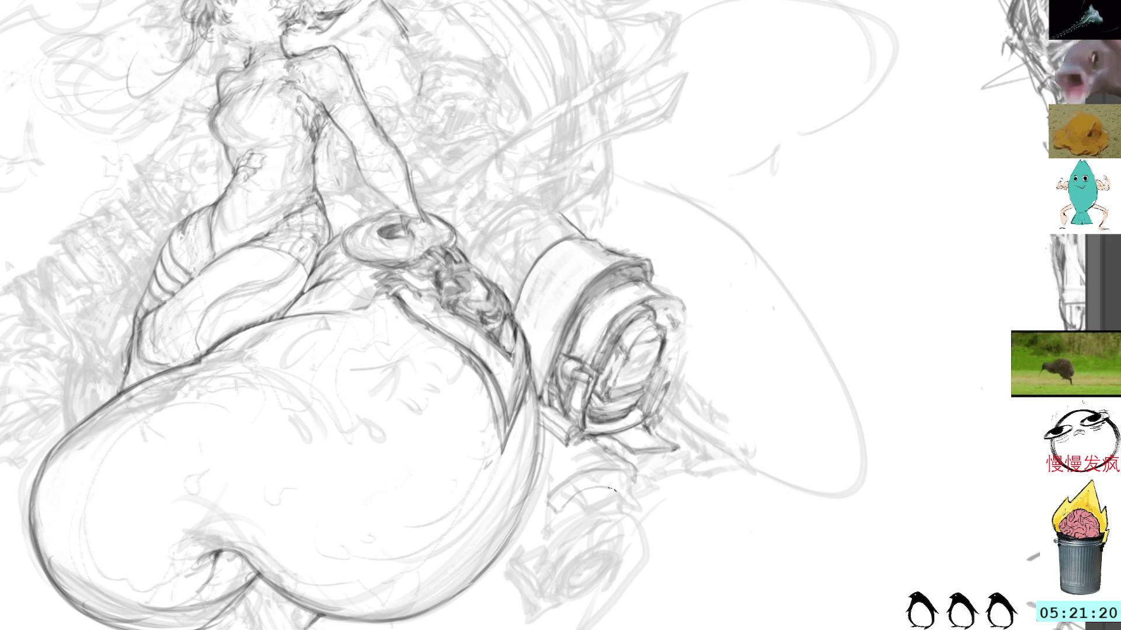
{"action": "key", "text": "alt"}
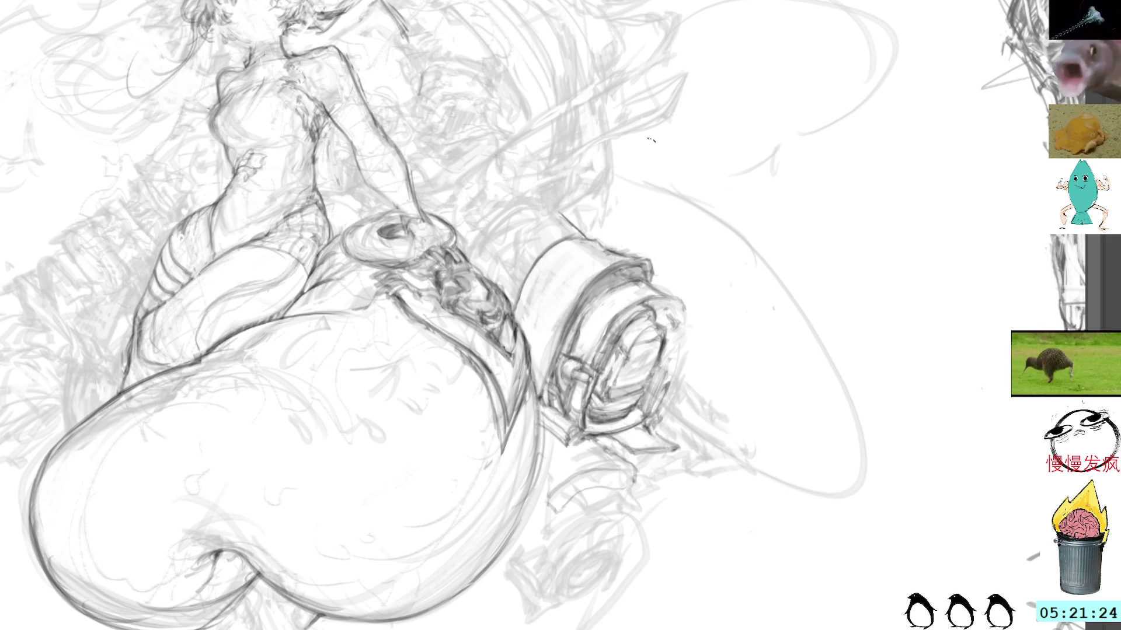
{"action": "left_click_drag", "start_coordinate": [658, 168], "coordinate": [781, 337]}
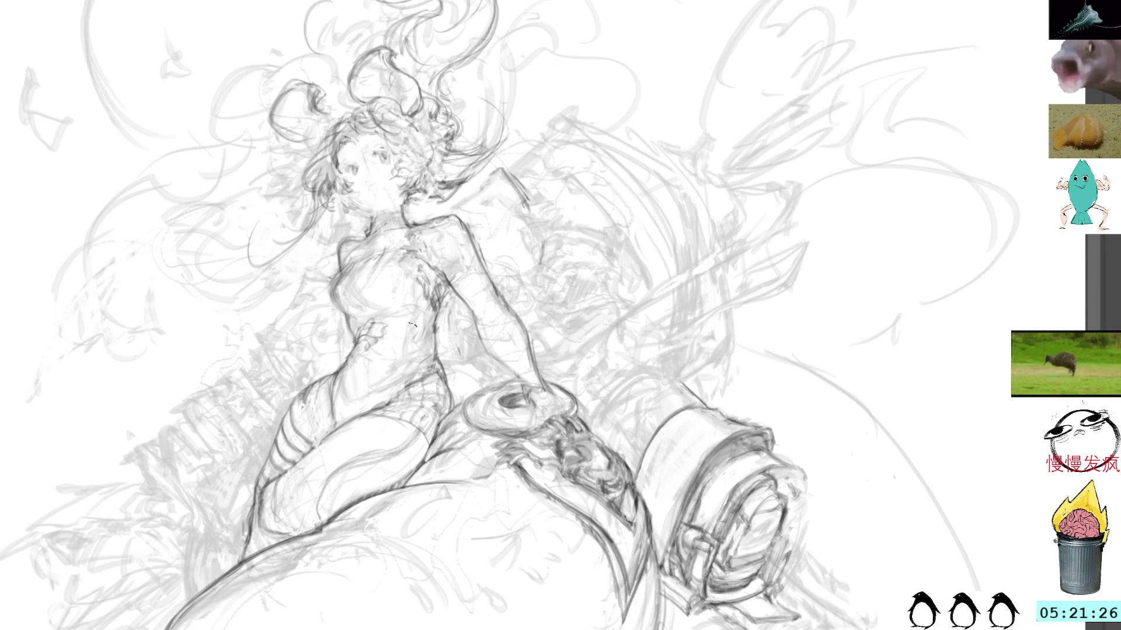
{"action": "mouse_move", "coordinate": [727, 151]}
{"action": "left_mouse_down"}
{"action": "mouse_move", "coordinate": [693, 183]}
{"action": "mouse_move", "coordinate": [723, 300]}
{"action": "mouse_move", "coordinate": [690, 263]}
{"action": "mouse_move", "coordinate": [628, 237]}
{"action": "left_mouse_up"}
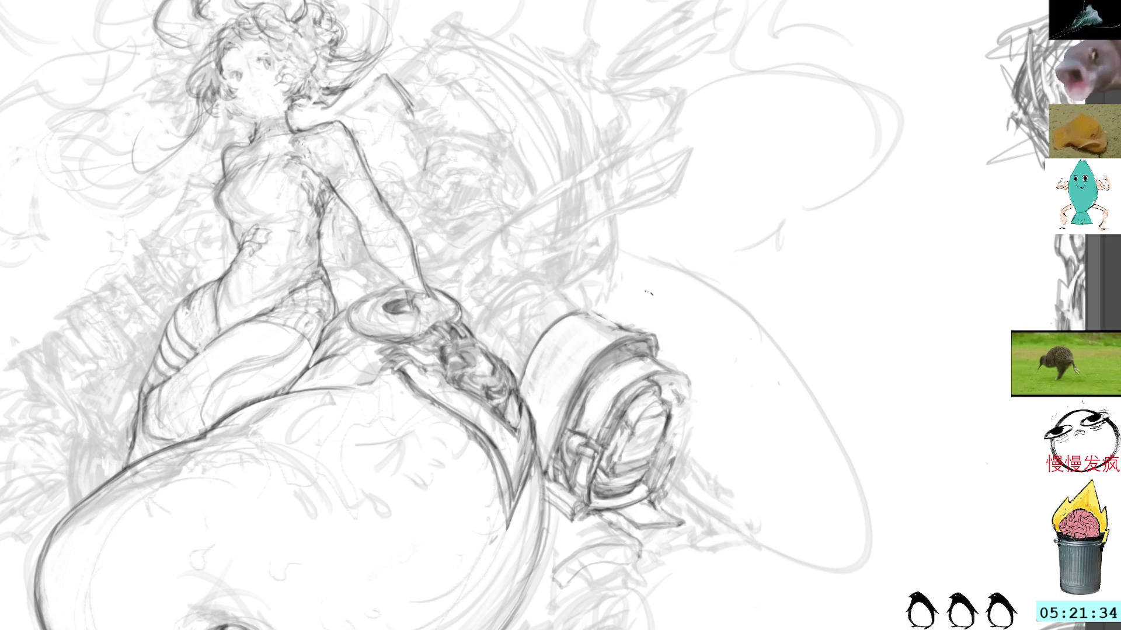
{"action": "left_click_drag", "start_coordinate": [703, 225], "coordinate": [639, 276]}
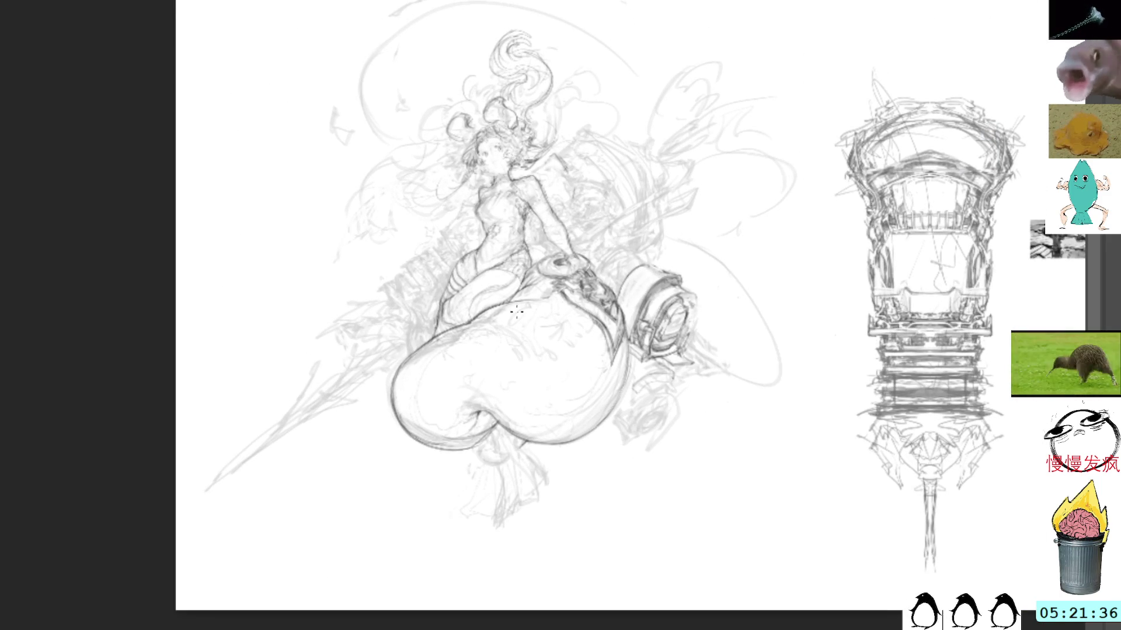
{"action": "mouse_move", "coordinate": [585, 370]}
{"action": "left_mouse_down"}
{"action": "mouse_move", "coordinate": [597, 378]}
{"action": "mouse_move", "coordinate": [567, 443]}
{"action": "left_mouse_up"}
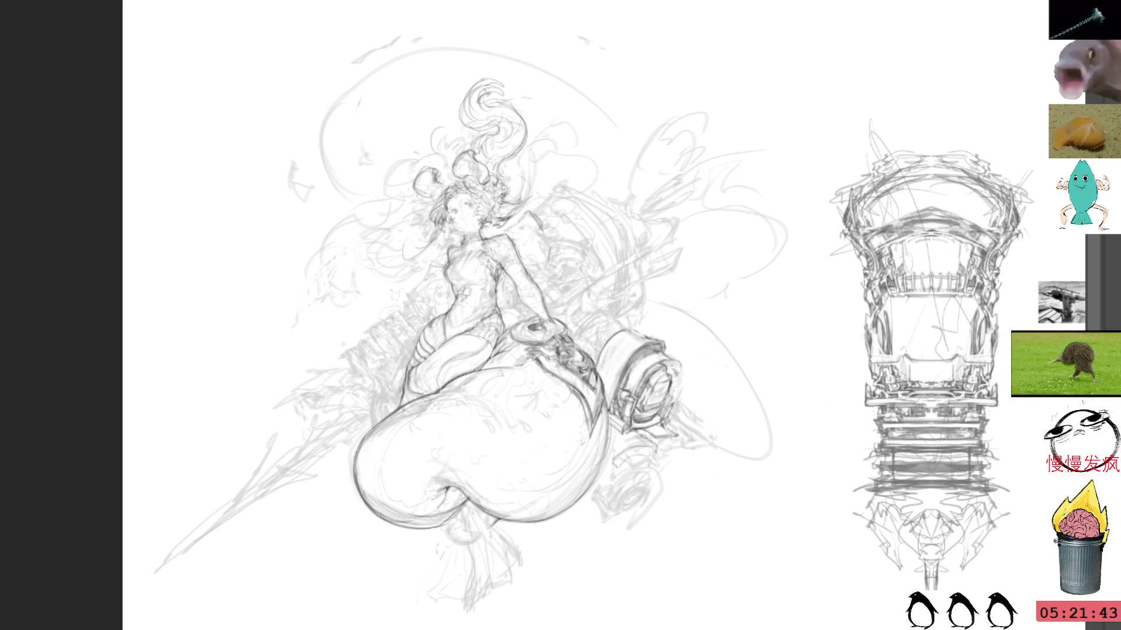
{"action": "left_click_drag", "start_coordinate": [517, 223], "coordinate": [423, 257]}
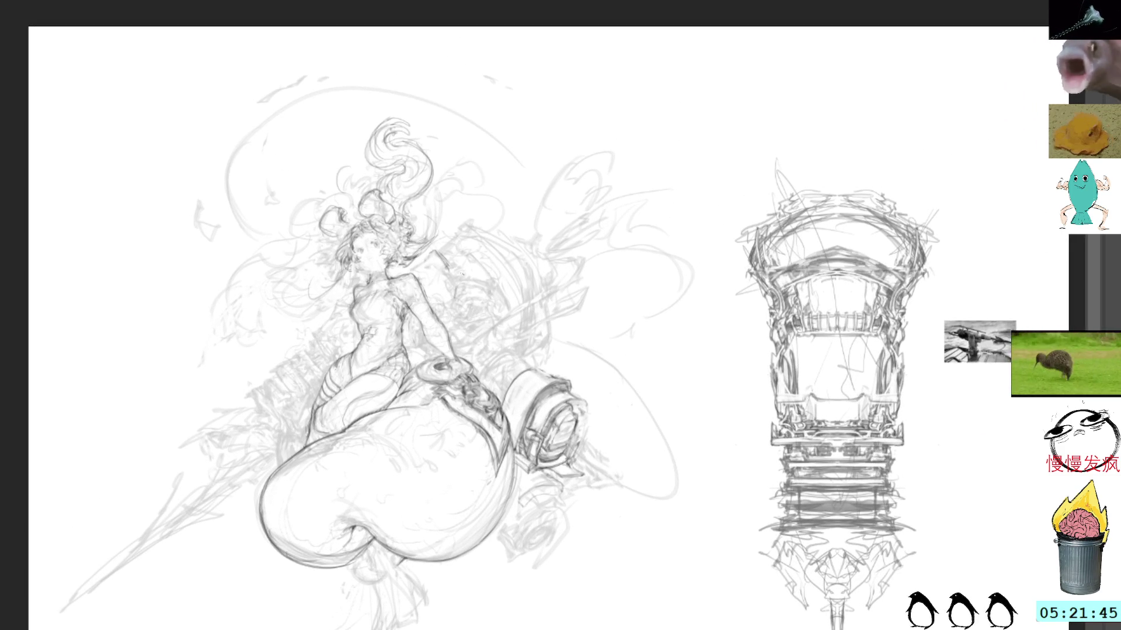
{"action": "left_click", "coordinate": [557, 324]}
- Zoom in, add diagonal and short hatch strokes in the debris below the cylinder, then pan to the girl
{"action": "left_click_drag", "start_coordinate": [491, 389], "coordinate": [368, 231]}
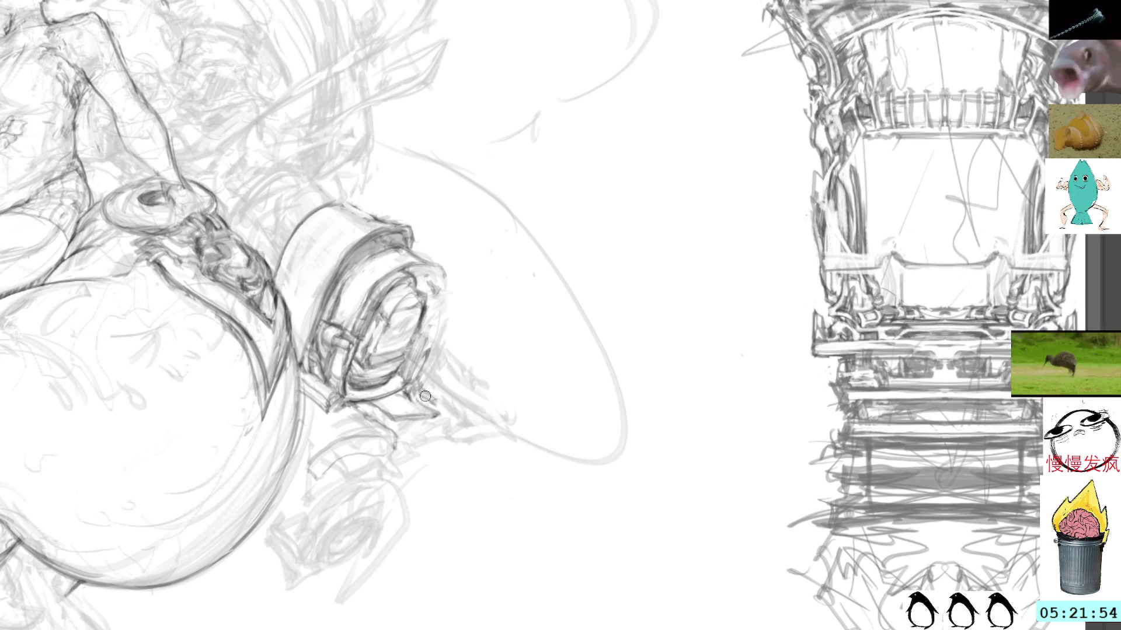
{"action": "left_click_drag", "start_coordinate": [435, 399], "coordinate": [467, 424]}
{"action": "left_click_drag", "start_coordinate": [424, 394], "coordinate": [464, 424]}
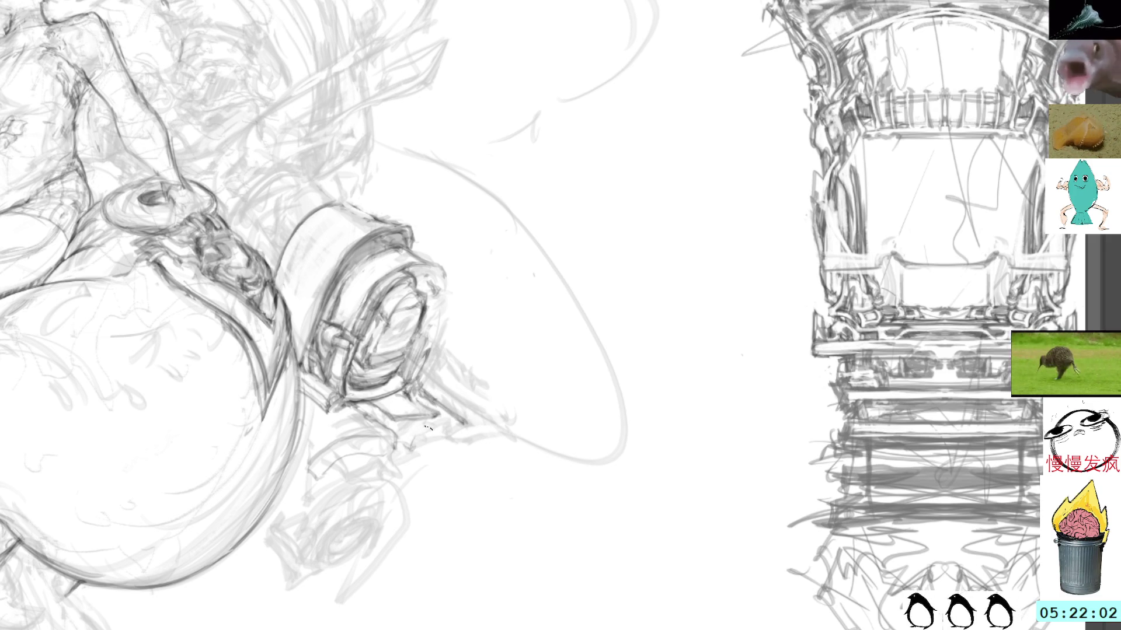
{"action": "mouse_move", "coordinate": [345, 470]}
{"action": "left_mouse_down"}
{"action": "mouse_move", "coordinate": [331, 452]}
{"action": "mouse_move", "coordinate": [342, 472]}
{"action": "left_mouse_up"}
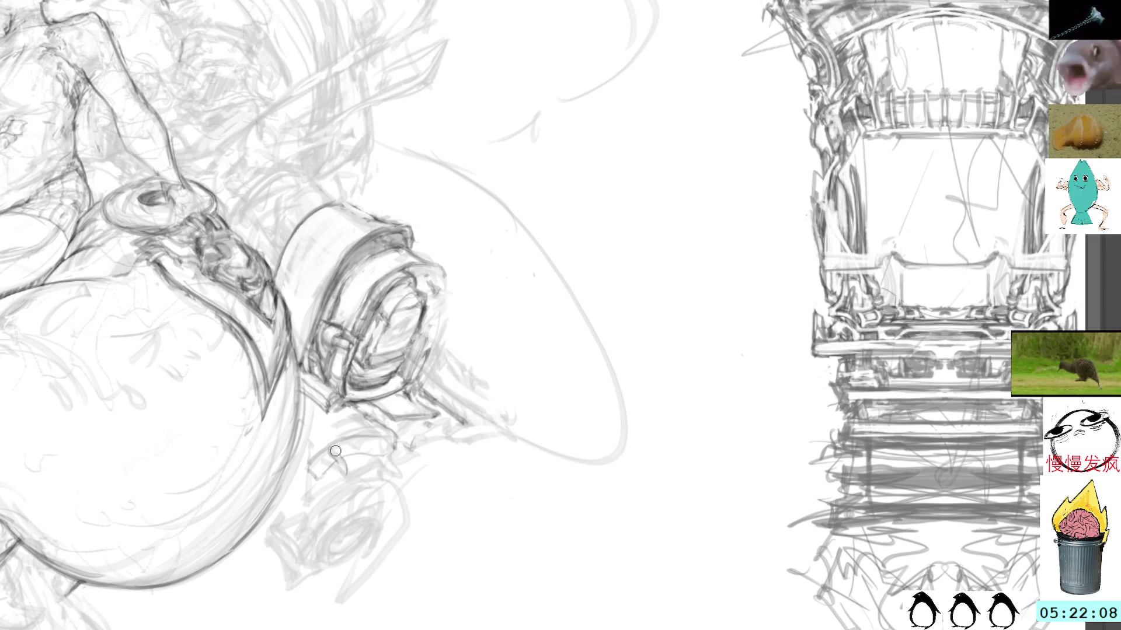
{"action": "mouse_move", "coordinate": [332, 450]}
{"action": "left_mouse_down"}
{"action": "mouse_move", "coordinate": [348, 475]}
{"action": "mouse_move", "coordinate": [324, 464]}
{"action": "mouse_move", "coordinate": [392, 450]}
{"action": "left_mouse_up"}
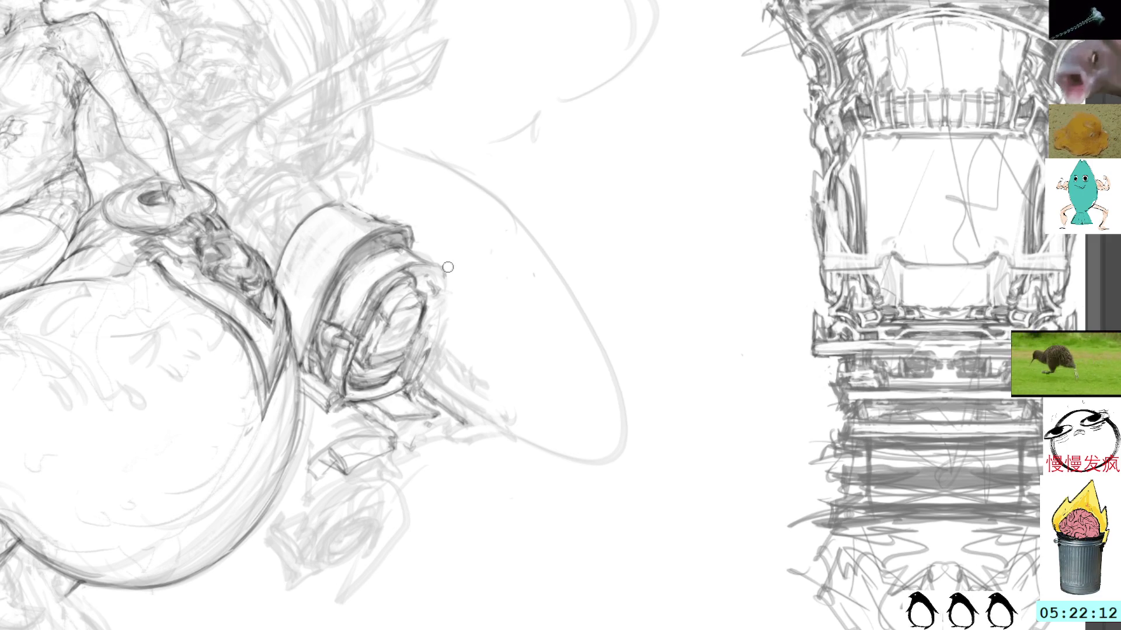
{"action": "mouse_move", "coordinate": [491, 170]}
{"action": "left_mouse_down"}
{"action": "mouse_move", "coordinate": [478, 230]}
{"action": "mouse_move", "coordinate": [374, 387]}
{"action": "left_mouse_up"}
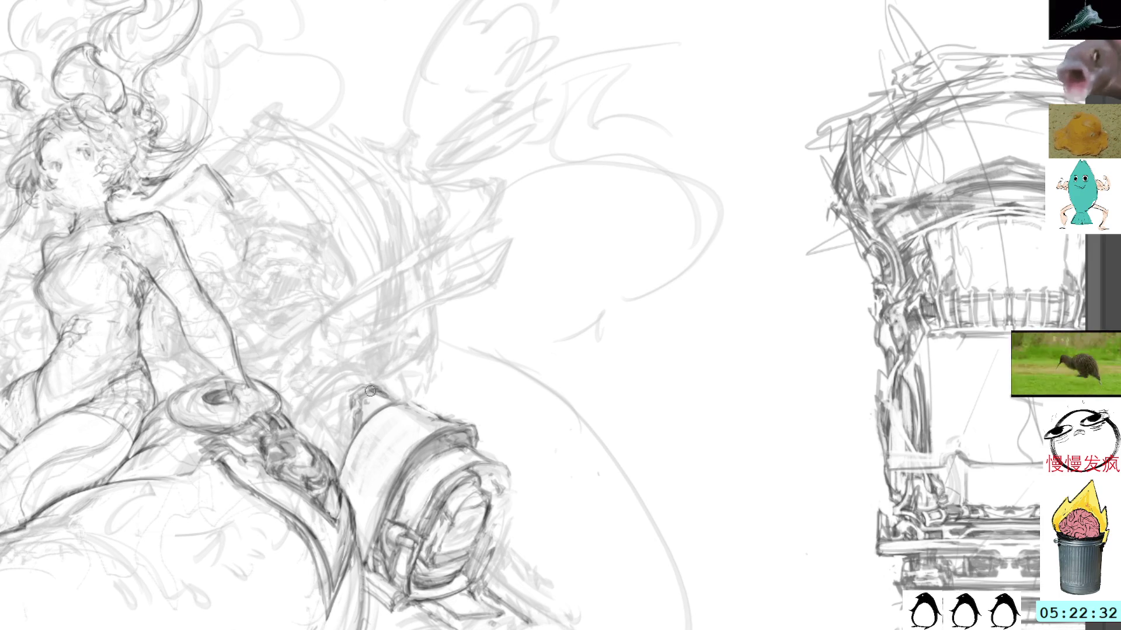
- Darken and extend the cylinder's top rim line, add faint marks nearby, and strokes along its right edge
{"action": "mouse_move", "coordinate": [386, 390]}
{"action": "left_mouse_down"}
{"action": "mouse_move", "coordinate": [359, 400]}
{"action": "mouse_move", "coordinate": [386, 400]}
{"action": "left_mouse_up"}
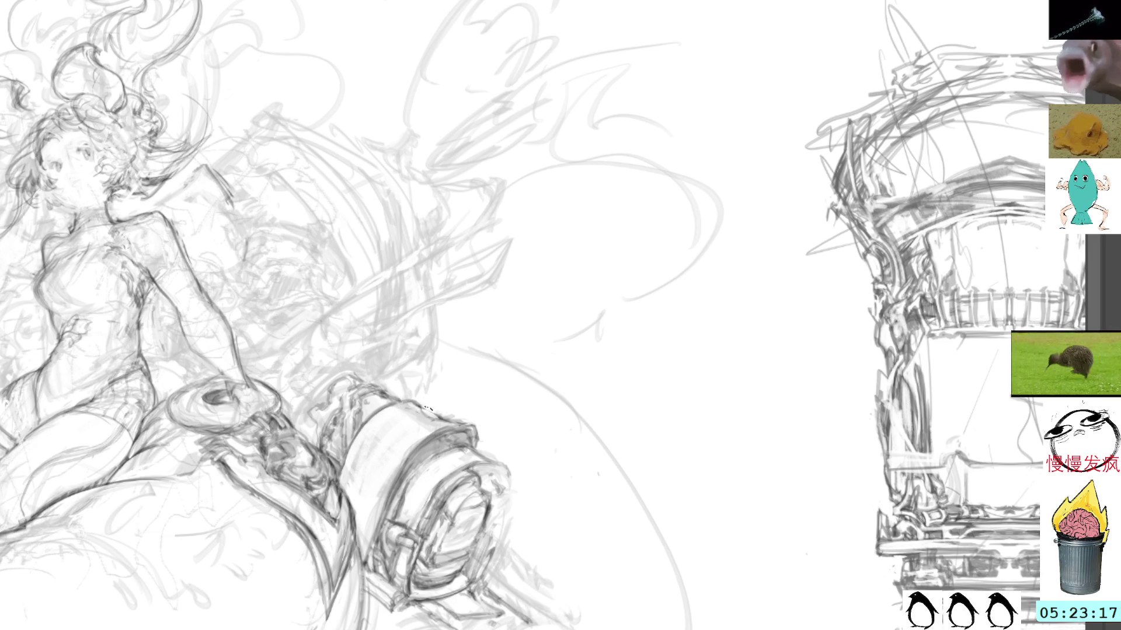
{"action": "left_click_drag", "start_coordinate": [416, 403], "coordinate": [448, 419]}
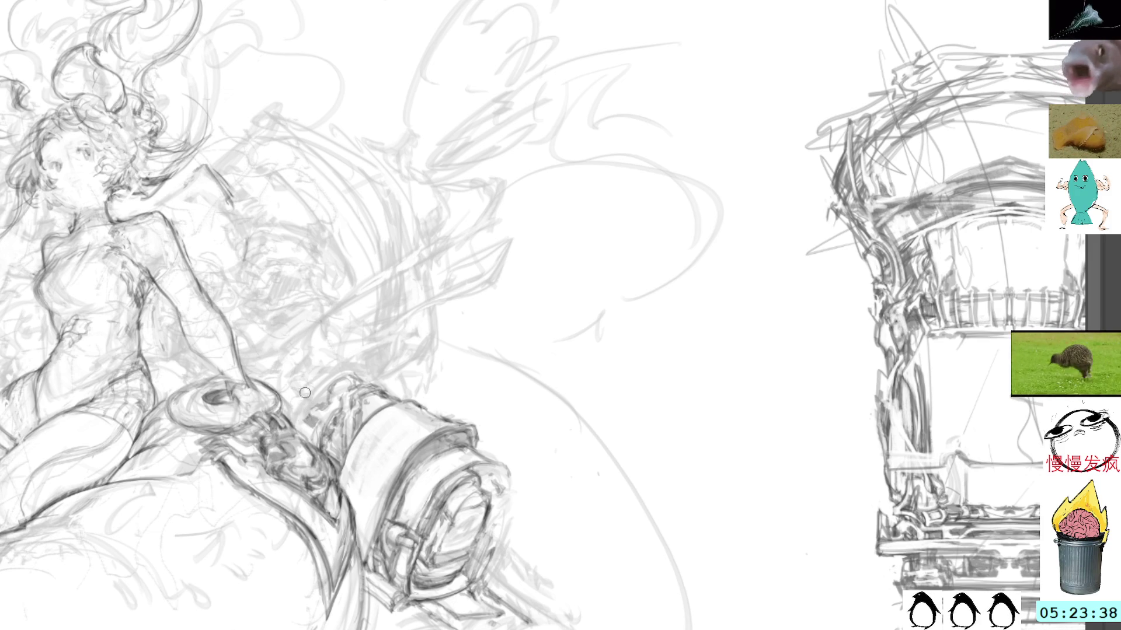
{"action": "mouse_move", "coordinate": [304, 418]}
{"action": "left_mouse_down"}
{"action": "mouse_move", "coordinate": [349, 370]}
{"action": "mouse_move", "coordinate": [336, 377]}
{"action": "left_mouse_up"}
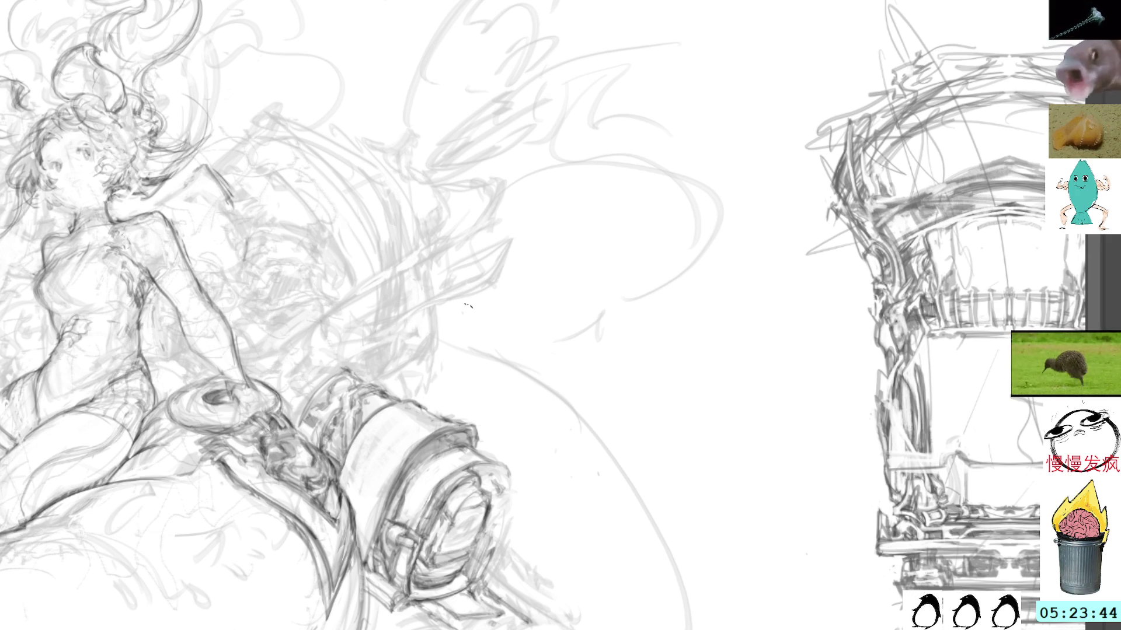
{"action": "left_click_drag", "start_coordinate": [313, 307], "coordinate": [343, 275]}
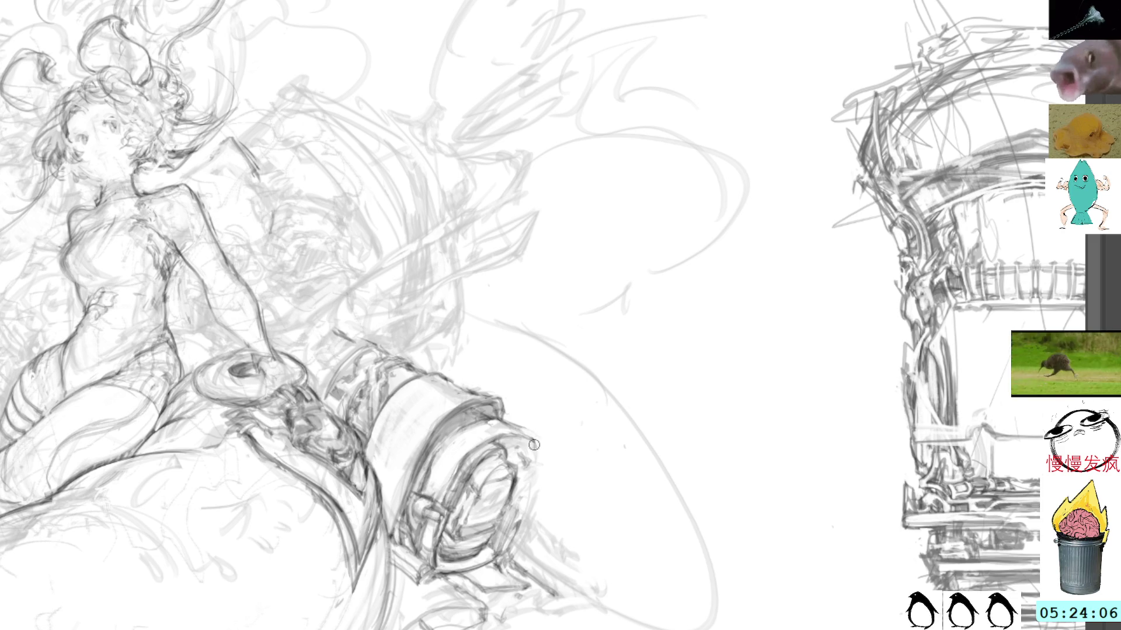
{"action": "left_click_drag", "start_coordinate": [528, 433], "coordinate": [540, 461]}
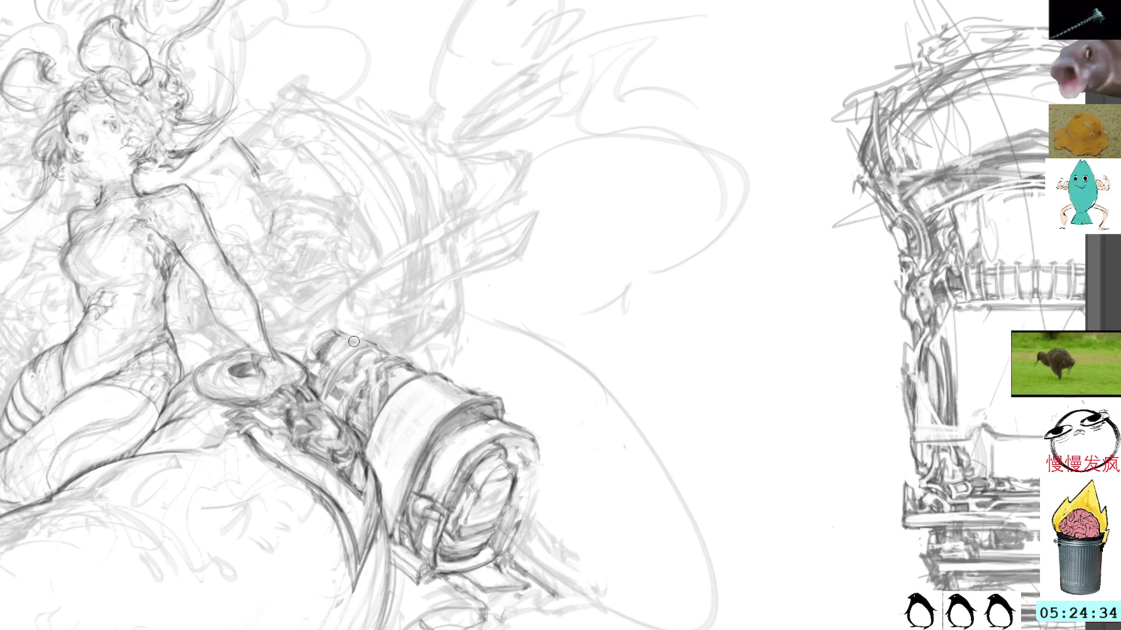
- Refine the cylinder top with short pencil strokes, then pan to the tail and add small curls
{"action": "left_click_drag", "start_coordinate": [330, 350], "coordinate": [345, 342]}
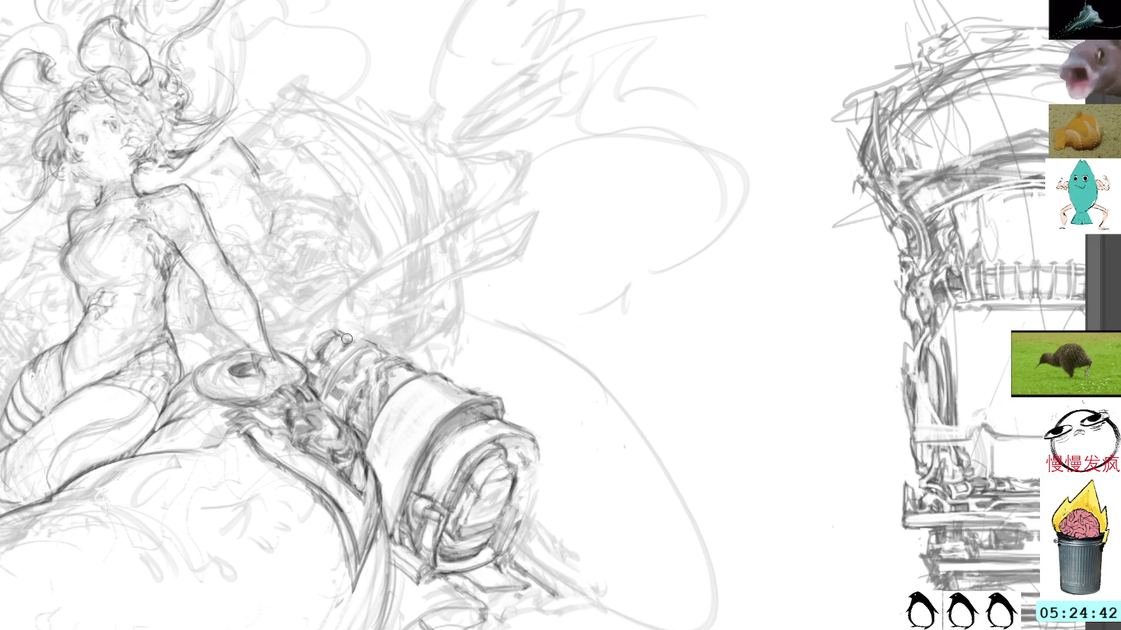
{"action": "mouse_move", "coordinate": [348, 339]}
{"action": "left_mouse_down"}
{"action": "mouse_move", "coordinate": [367, 346]}
{"action": "mouse_move", "coordinate": [349, 346]}
{"action": "left_mouse_up"}
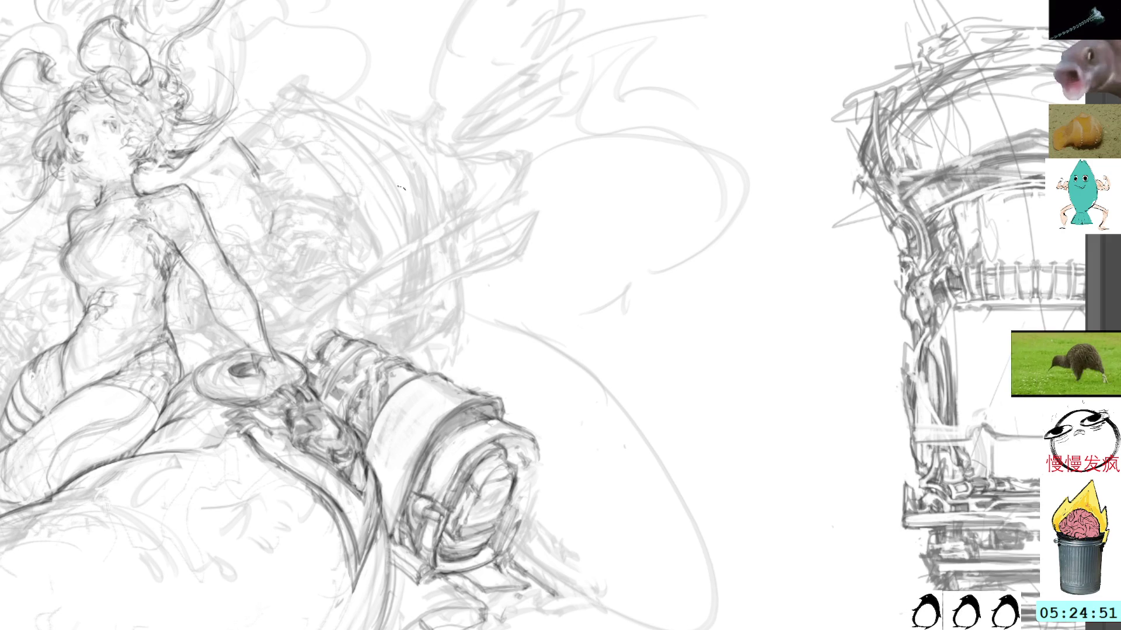
{"action": "mouse_move", "coordinate": [112, 392]}
{"action": "left_mouse_down"}
{"action": "mouse_move", "coordinate": [366, 286]}
{"action": "mouse_move", "coordinate": [410, 251]}
{"action": "mouse_move", "coordinate": [411, 234]}
{"action": "left_mouse_up"}
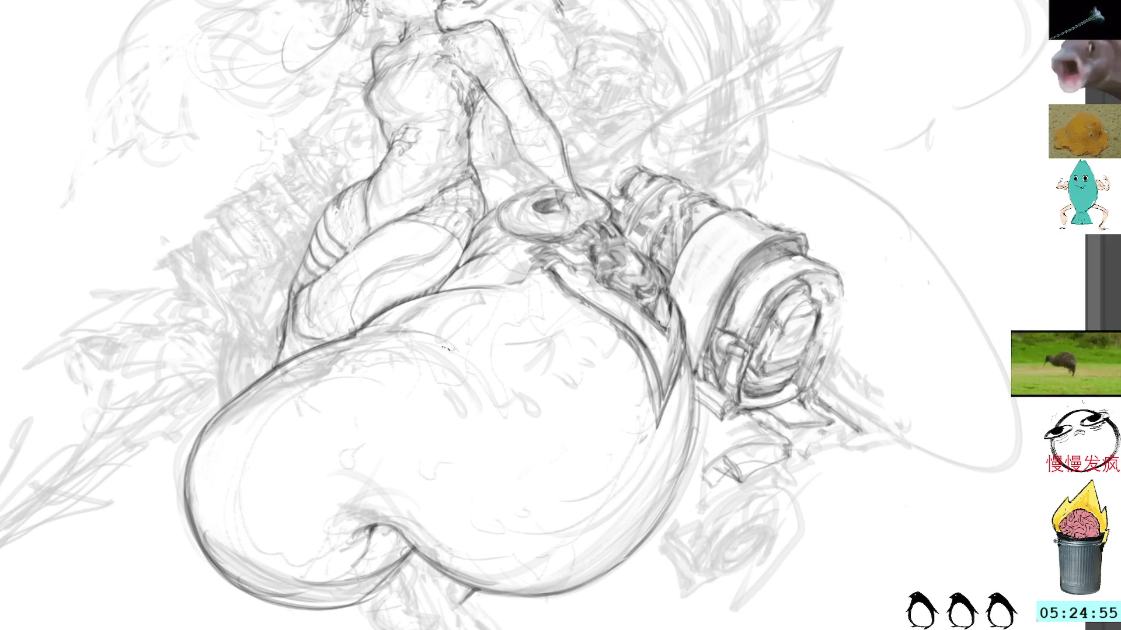
{"action": "mouse_move", "coordinate": [478, 374]}
{"action": "left_mouse_down"}
{"action": "mouse_move", "coordinate": [519, 385]}
{"action": "mouse_move", "coordinate": [534, 352]}
{"action": "left_mouse_up"}
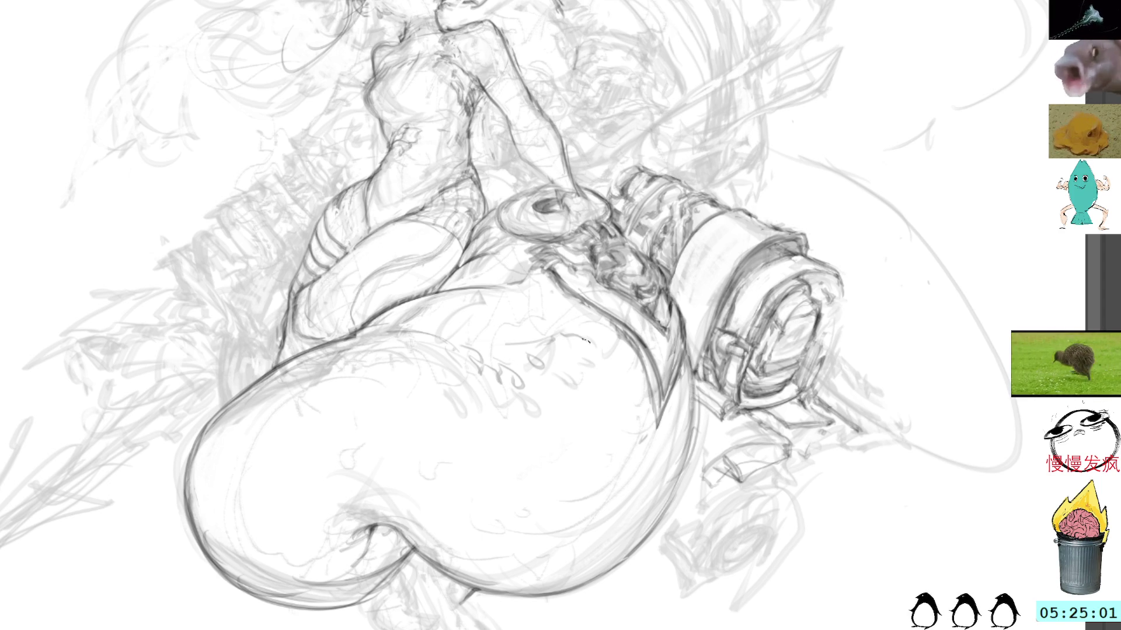
- Pan the canvas to view the reference machinery drawing on the right
{"action": "mouse_move", "coordinate": [691, 16]}
{"action": "left_mouse_down"}
{"action": "mouse_move", "coordinate": [456, 47]}
{"action": "mouse_move", "coordinate": [205, 60]}
{"action": "left_mouse_up"}
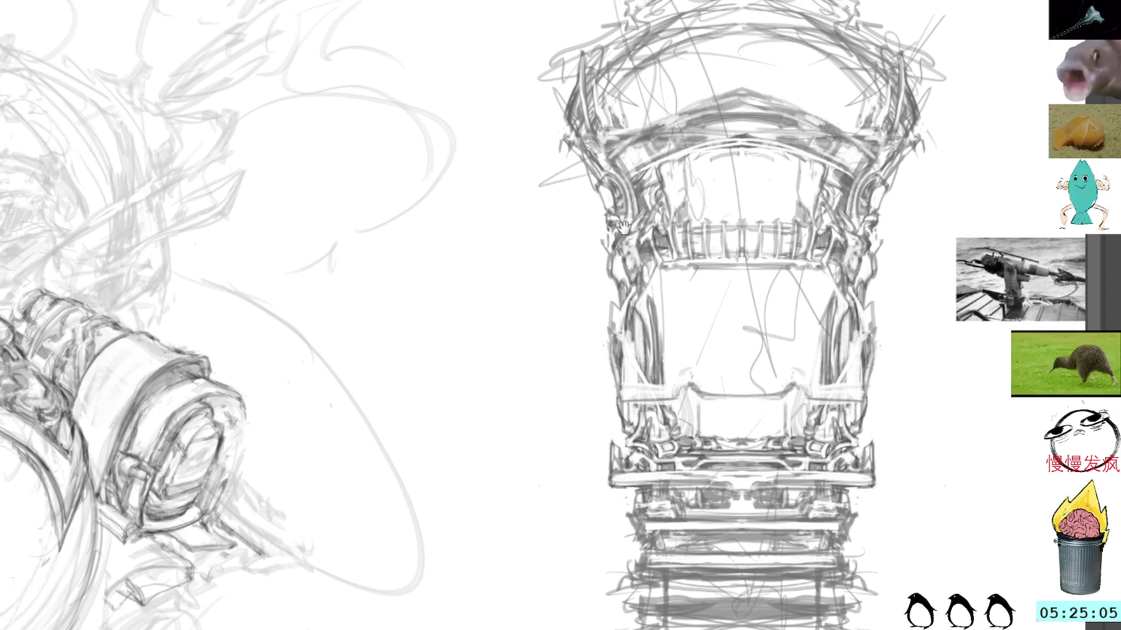
{"action": "mouse_move", "coordinate": [506, 232]}
{"action": "left_mouse_down"}
{"action": "mouse_move", "coordinate": [561, 249]}
{"action": "mouse_move", "coordinate": [515, 166]}
{"action": "mouse_move", "coordinate": [520, 175]}
{"action": "left_mouse_up"}
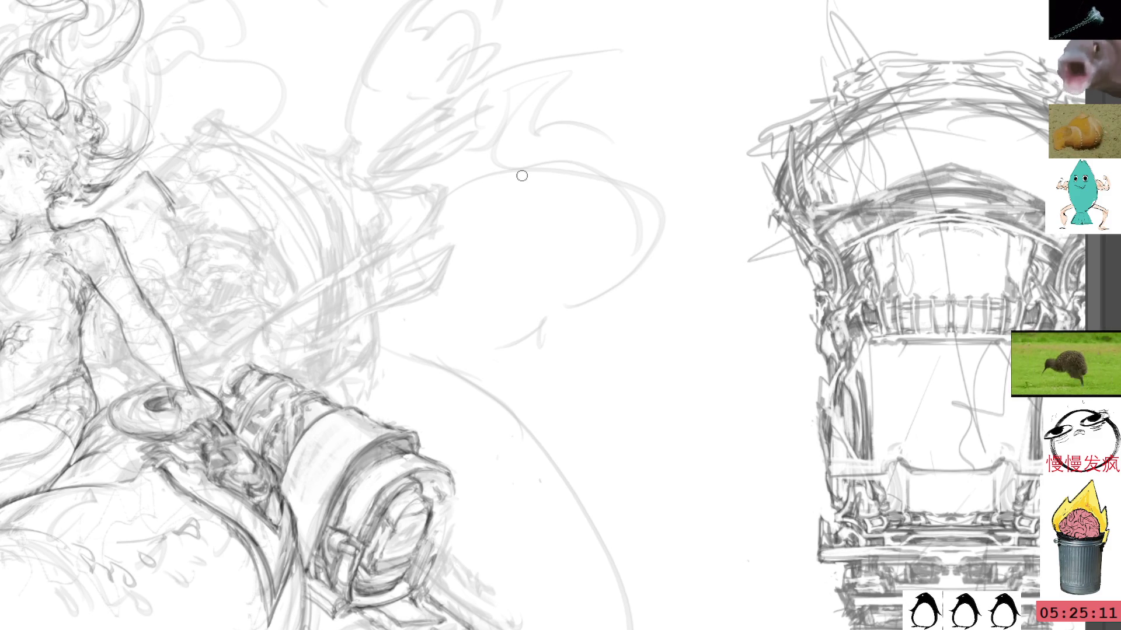
- Sketch the small debris cluster and object just right of the girl's shoulder
{"action": "left_click_drag", "start_coordinate": [245, 255], "coordinate": [310, 204]}
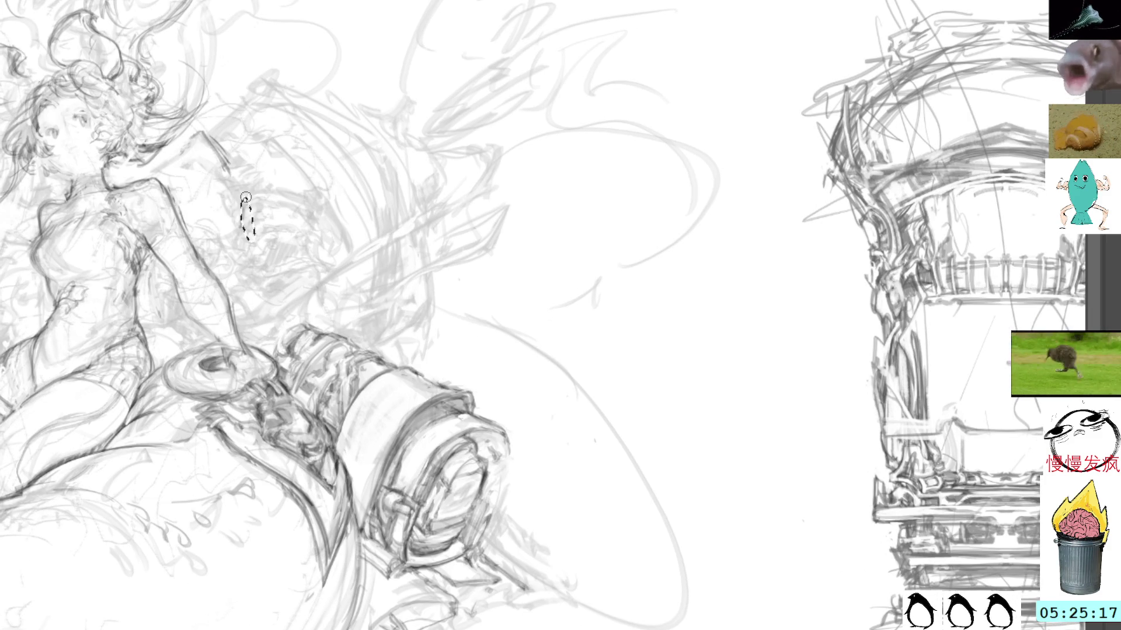
{"action": "mouse_move", "coordinate": [217, 191]}
{"action": "left_mouse_down"}
{"action": "mouse_move", "coordinate": [233, 220]}
{"action": "mouse_move", "coordinate": [251, 210]}
{"action": "mouse_move", "coordinate": [239, 220]}
{"action": "left_mouse_up"}
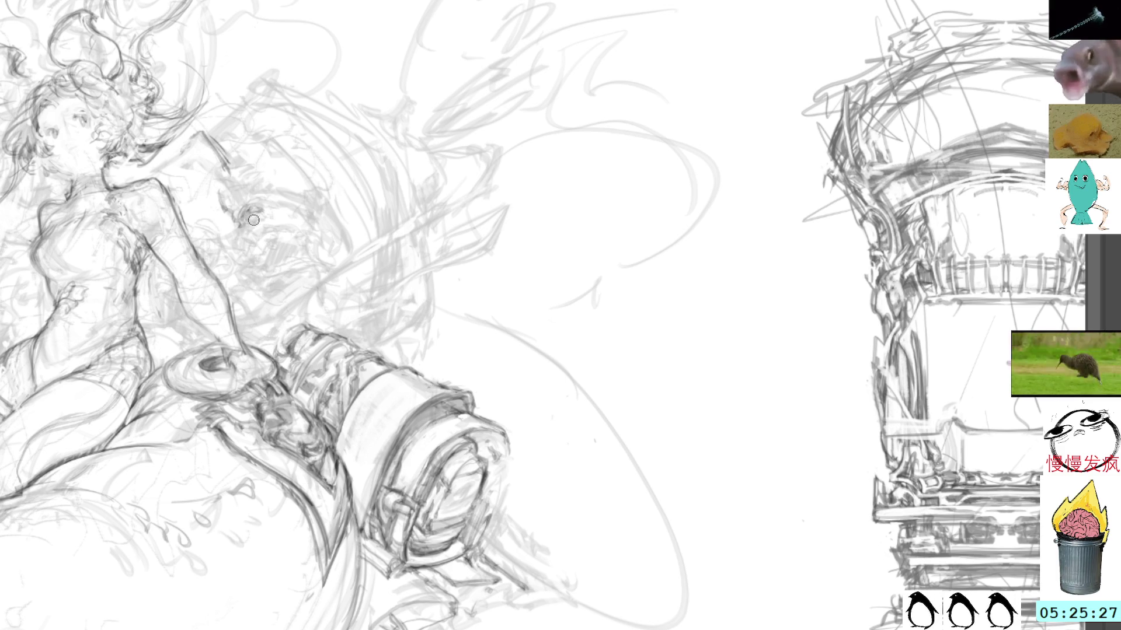
{"action": "left_click_drag", "start_coordinate": [251, 226], "coordinate": [272, 235]}
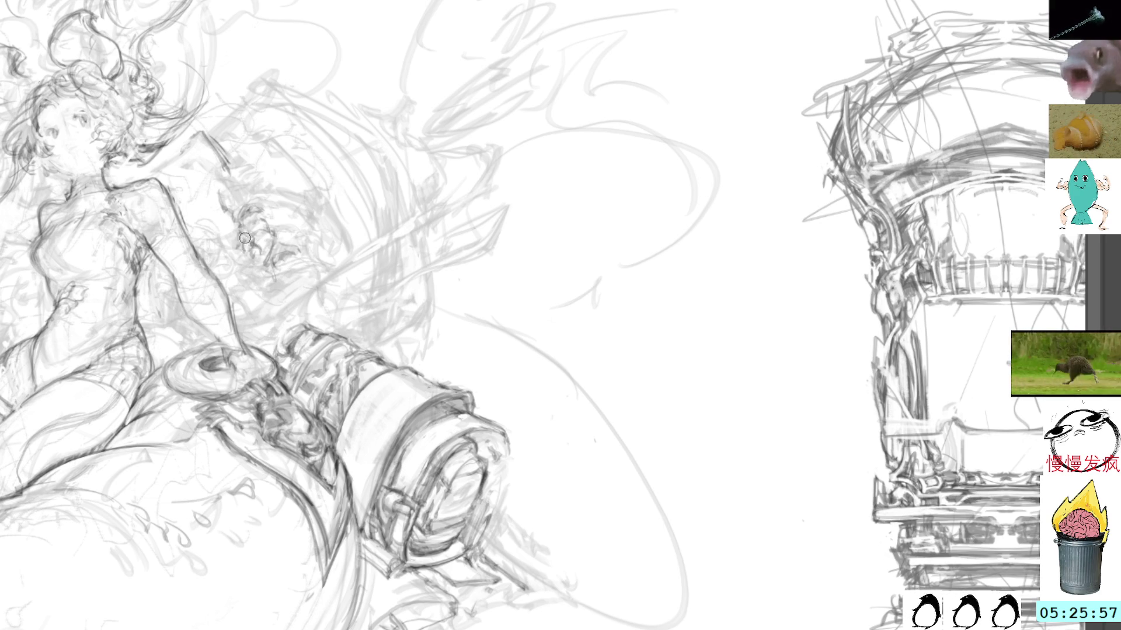
{"action": "left_click_drag", "start_coordinate": [242, 243], "coordinate": [244, 239]}
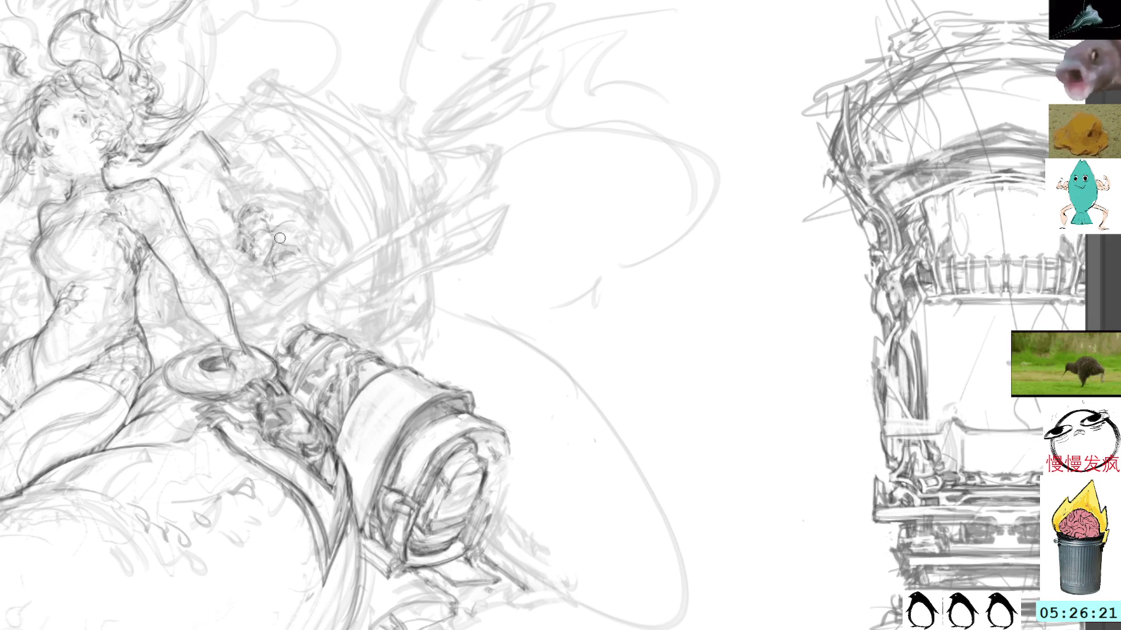
{"action": "mouse_move", "coordinate": [270, 249]}
{"action": "left_mouse_down"}
{"action": "mouse_move", "coordinate": [274, 262]}
{"action": "mouse_move", "coordinate": [295, 241]}
{"action": "mouse_move", "coordinate": [323, 248]}
{"action": "mouse_move", "coordinate": [304, 227]}
{"action": "left_mouse_up"}
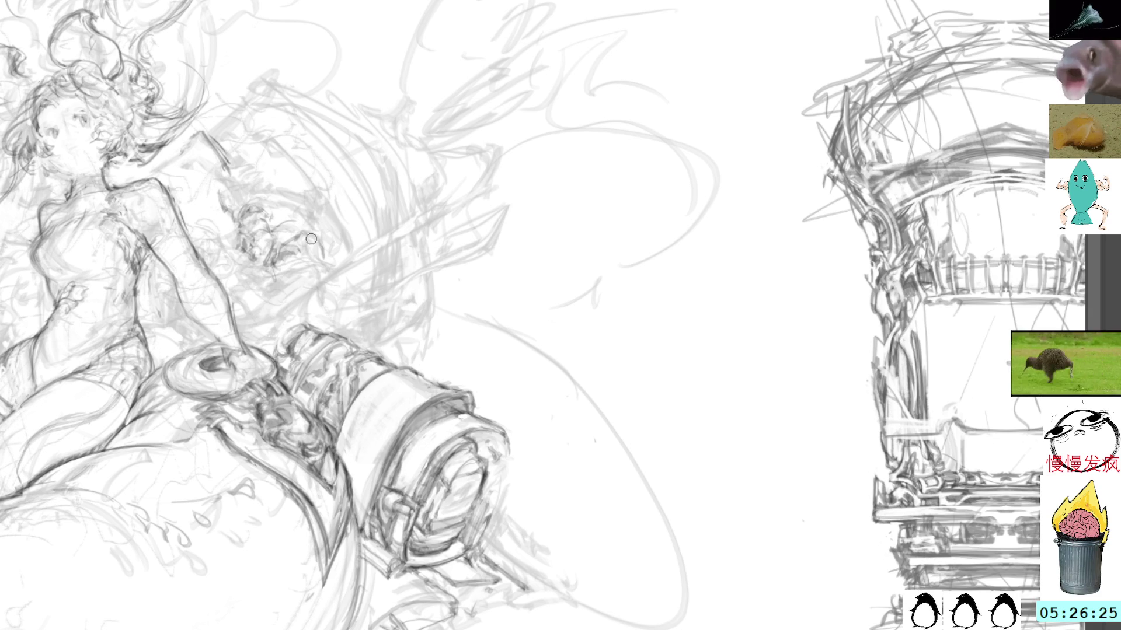
- Darken the debris pencil marks, rotate the canvas slightly counter-clockwise, and shift the view right
{"action": "mouse_move", "coordinate": [316, 248]}
{"action": "left_mouse_down"}
{"action": "mouse_move", "coordinate": [325, 256]}
{"action": "mouse_move", "coordinate": [290, 245]}
{"action": "mouse_move", "coordinate": [317, 257]}
{"action": "left_mouse_up"}
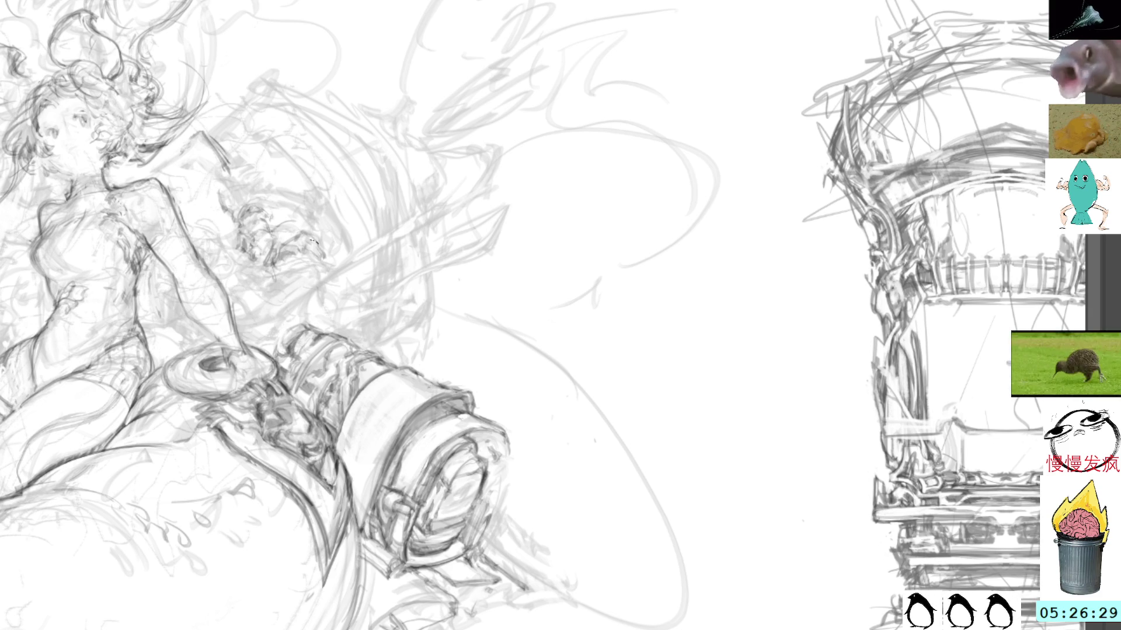
{"action": "mouse_move", "coordinate": [318, 257]}
{"action": "left_mouse_down"}
{"action": "mouse_move", "coordinate": [311, 242]}
{"action": "mouse_move", "coordinate": [321, 255]}
{"action": "left_mouse_up"}
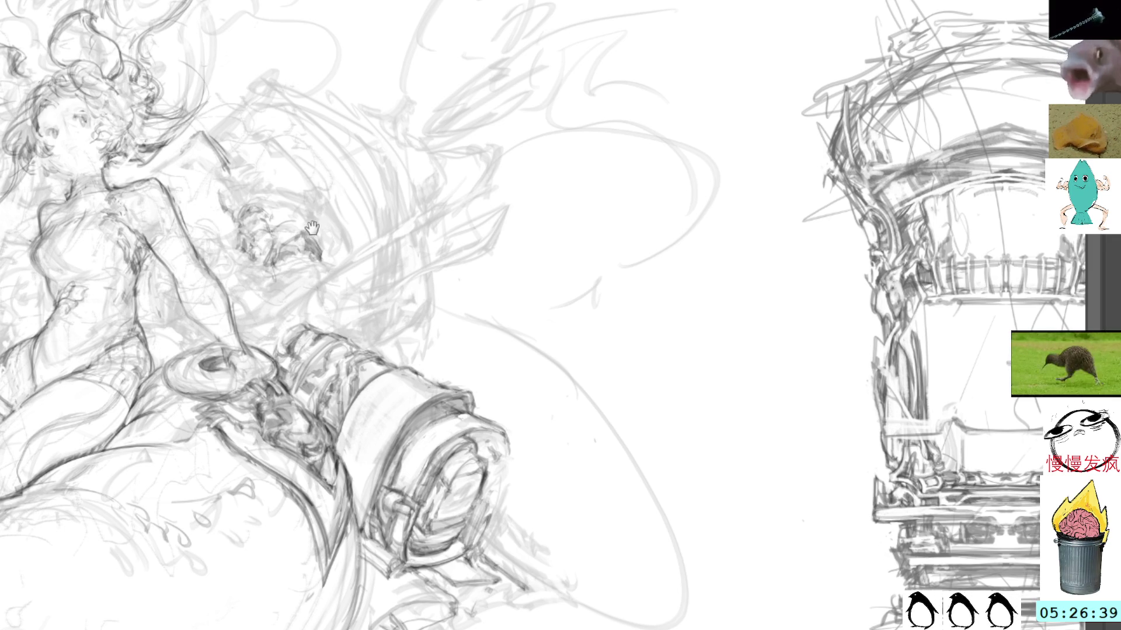
{"action": "key", "text": "minus"}
{"action": "key", "text": "minus"}
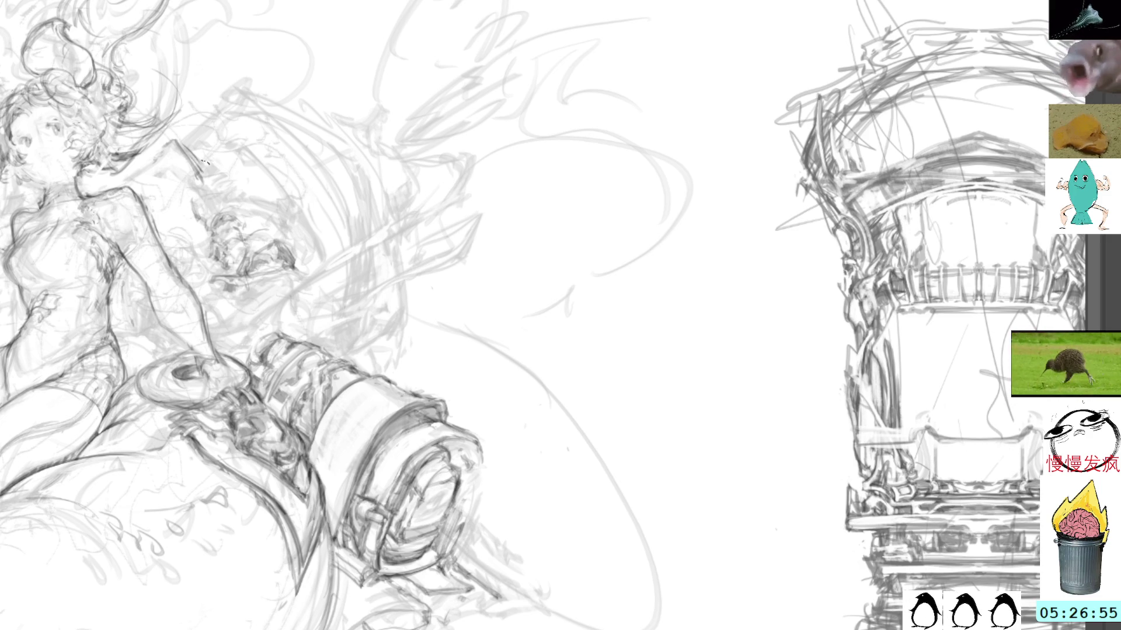
{"action": "left_click_drag", "start_coordinate": [251, 176], "coordinate": [289, 160]}
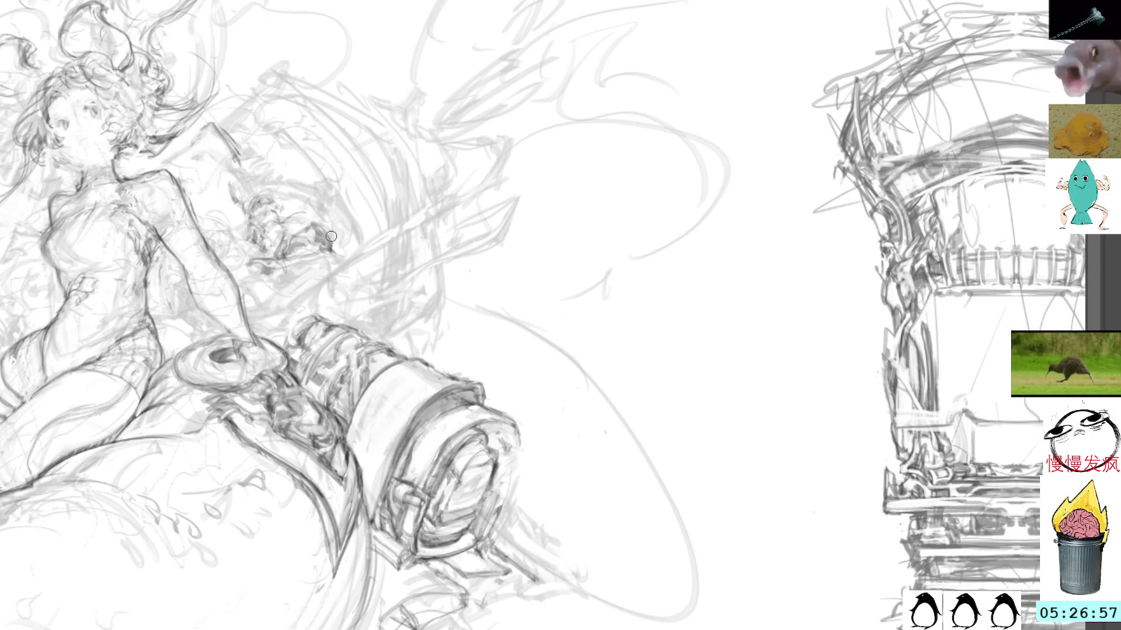
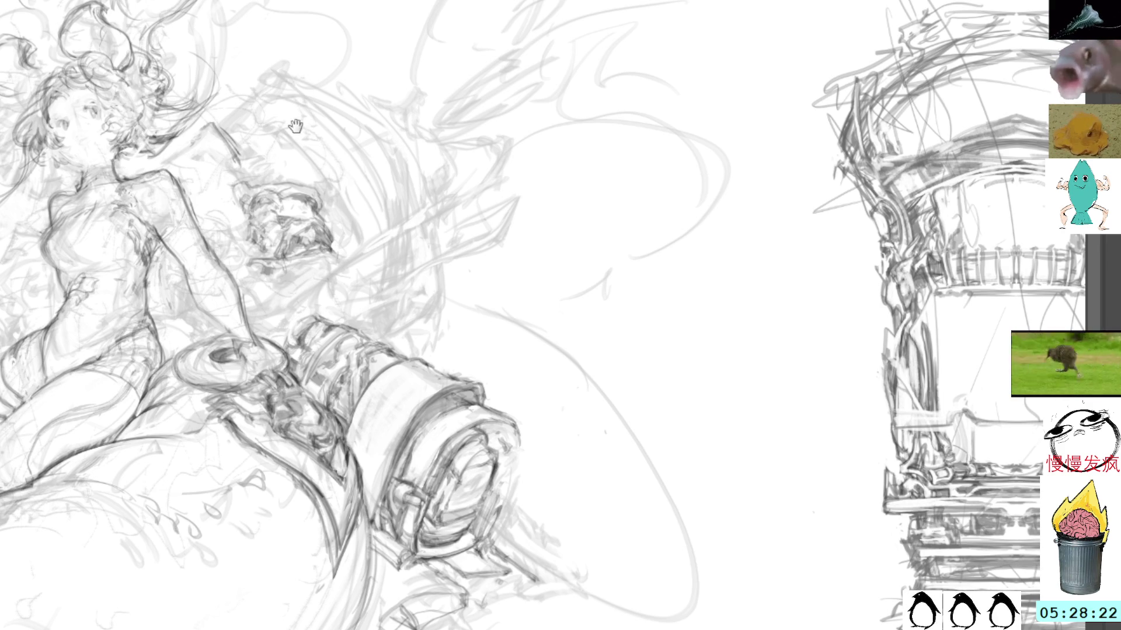
- Add short dark pencil marks to the top of the cannon barrel beside the girl's hand
{"action": "scroll", "coordinate": [336, 257], "scroll_direction": "down", "scroll_amount": 2}
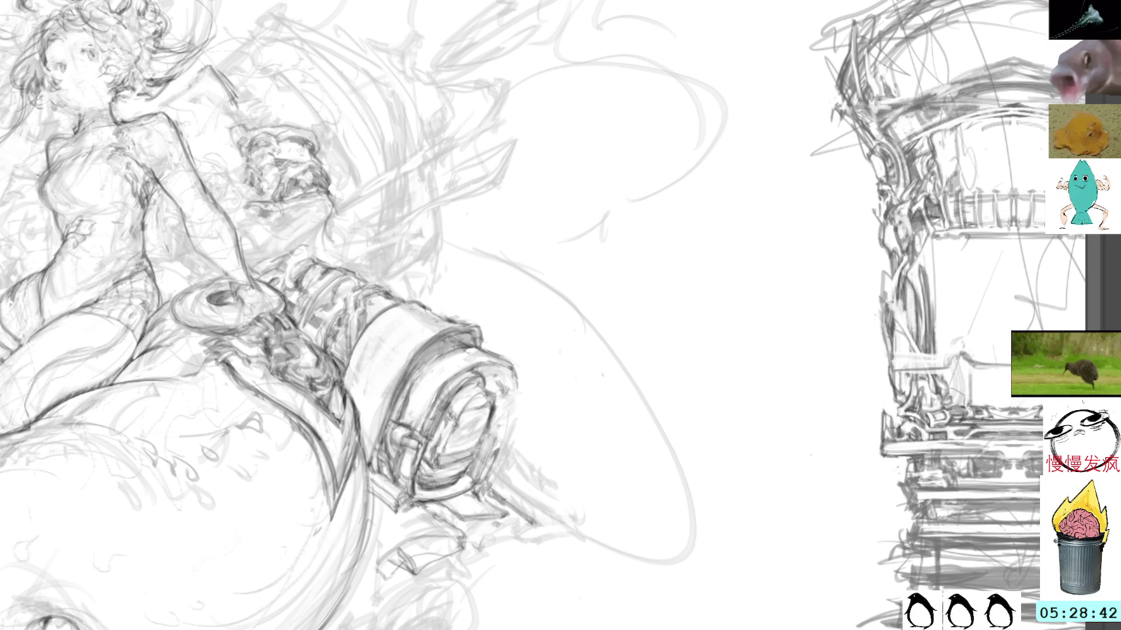
{"action": "left_click_drag", "start_coordinate": [278, 256], "coordinate": [318, 250]}
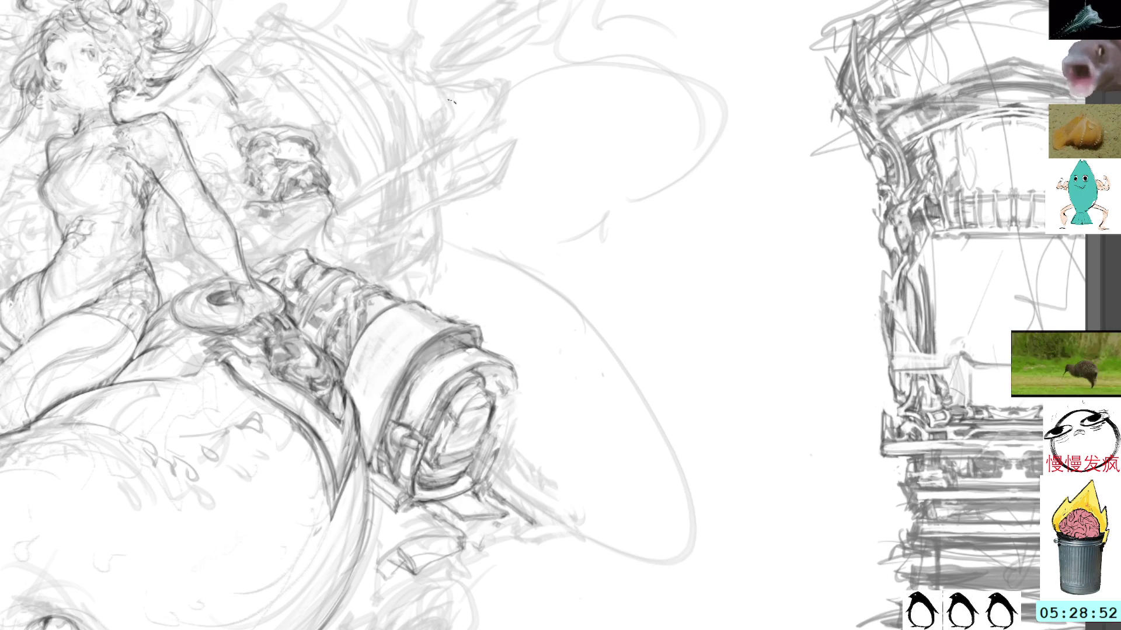
{"action": "left_click_drag", "start_coordinate": [390, 94], "coordinate": [499, 198]}
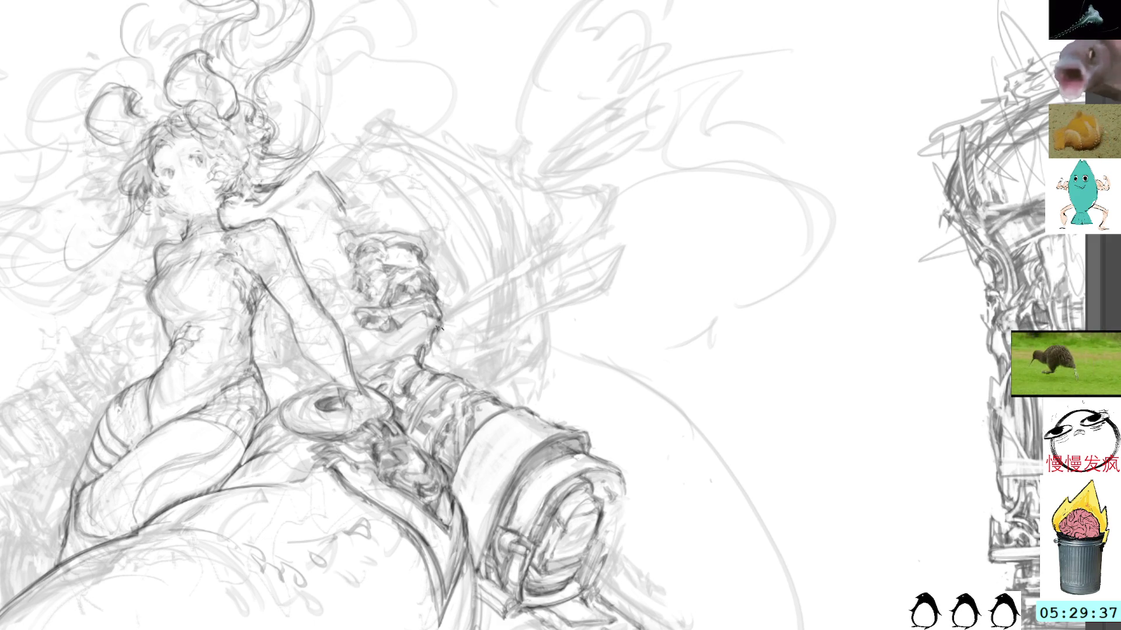
{"action": "left_click_drag", "start_coordinate": [395, 319], "coordinate": [369, 310]}
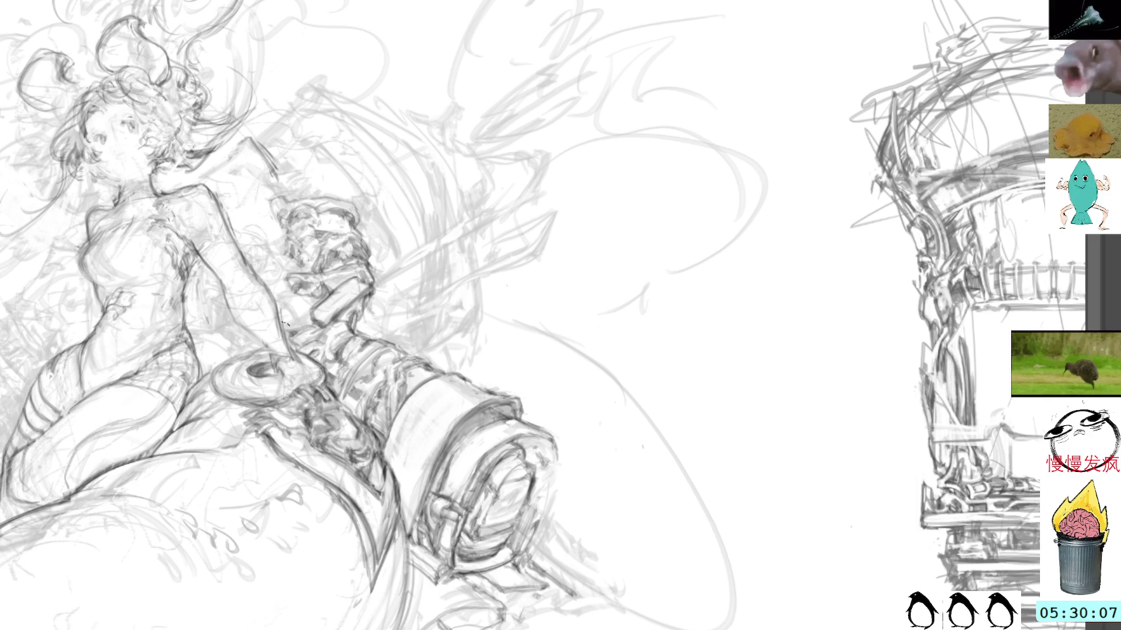
{"action": "left_click_drag", "start_coordinate": [210, 283], "coordinate": [289, 277]}
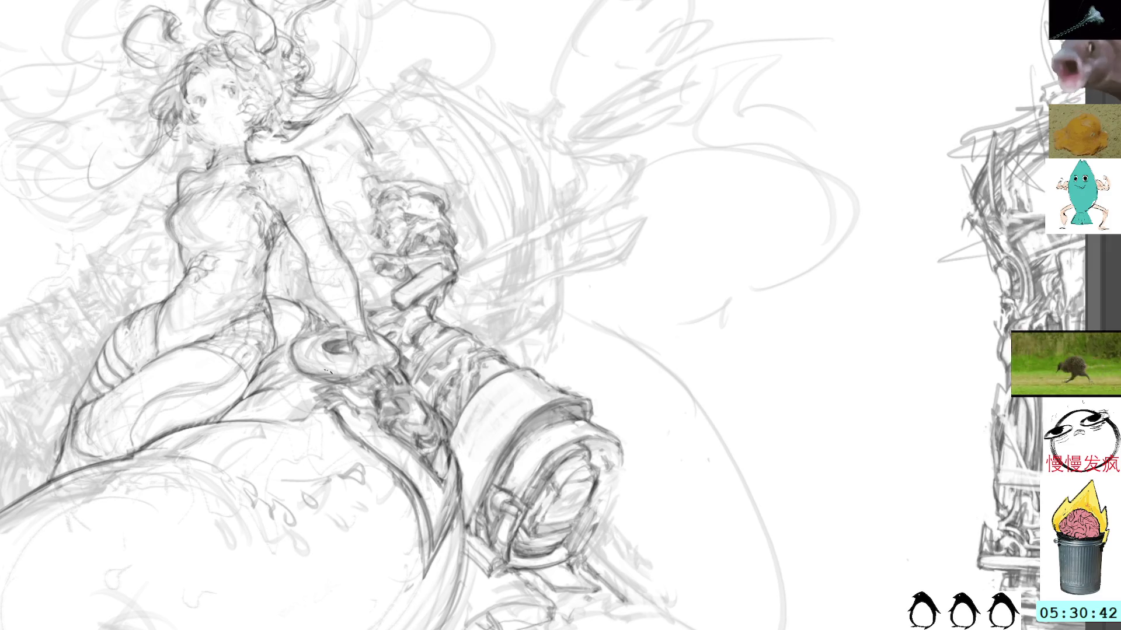
{"action": "mouse_move", "coordinate": [493, 119]}
{"action": "left_mouse_down"}
{"action": "mouse_move", "coordinate": [560, 250]}
{"action": "mouse_move", "coordinate": [324, 305]}
{"action": "left_mouse_up"}
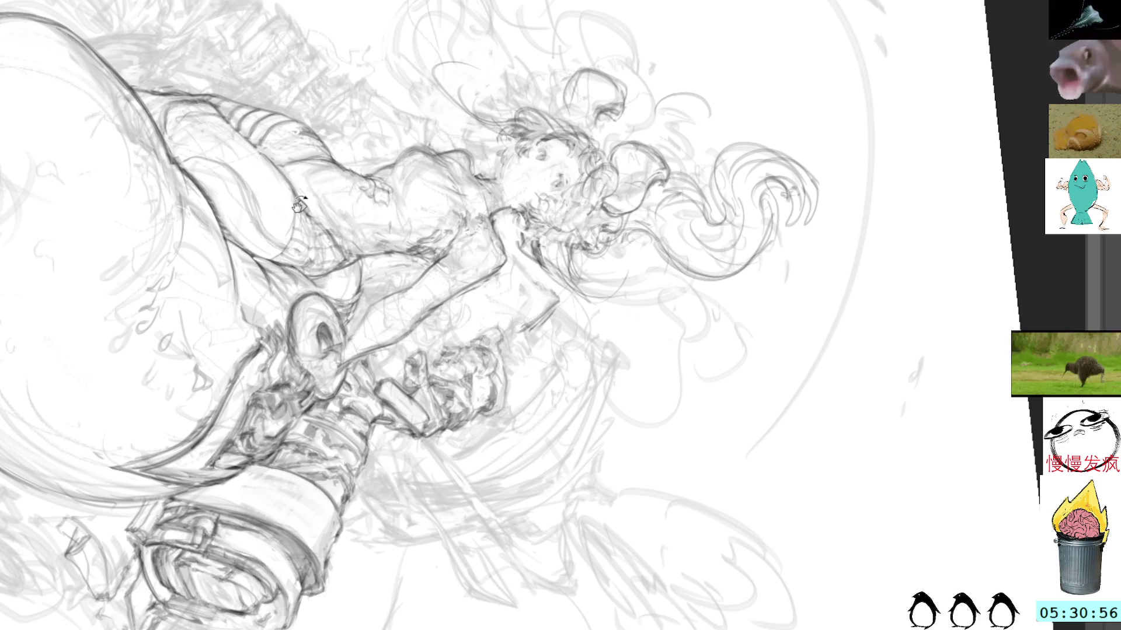
{"action": "key", "text": "Escape"}
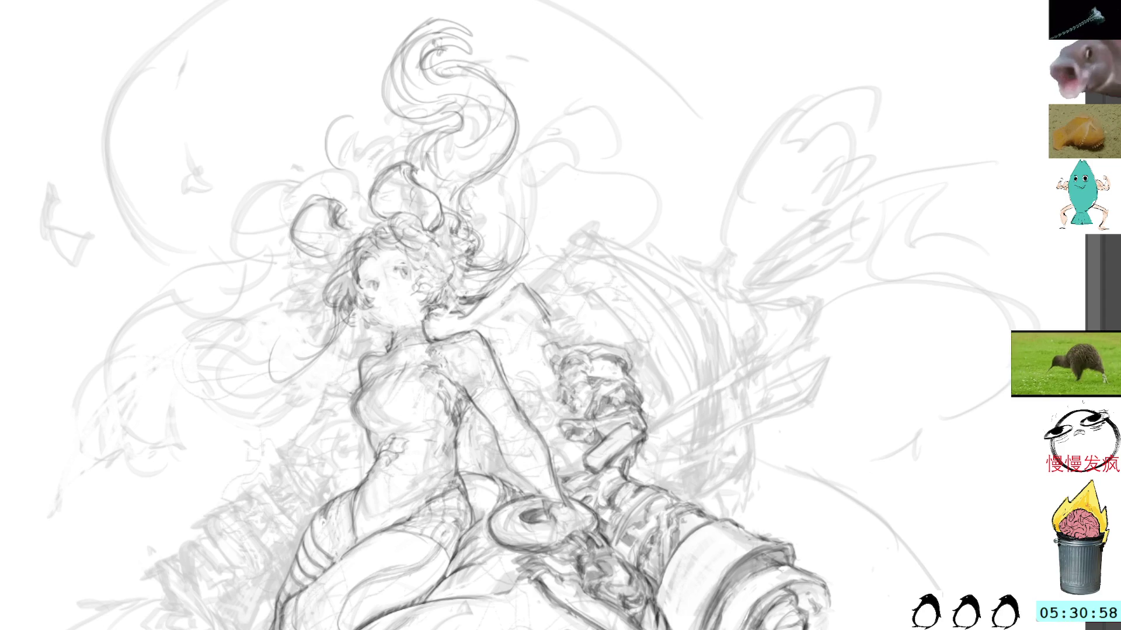
- Recentre and tilt the view over the girl's hair, draw an arc above her head, then undo it
{"action": "left_click_drag", "start_coordinate": [401, 293], "coordinate": [426, 355]}
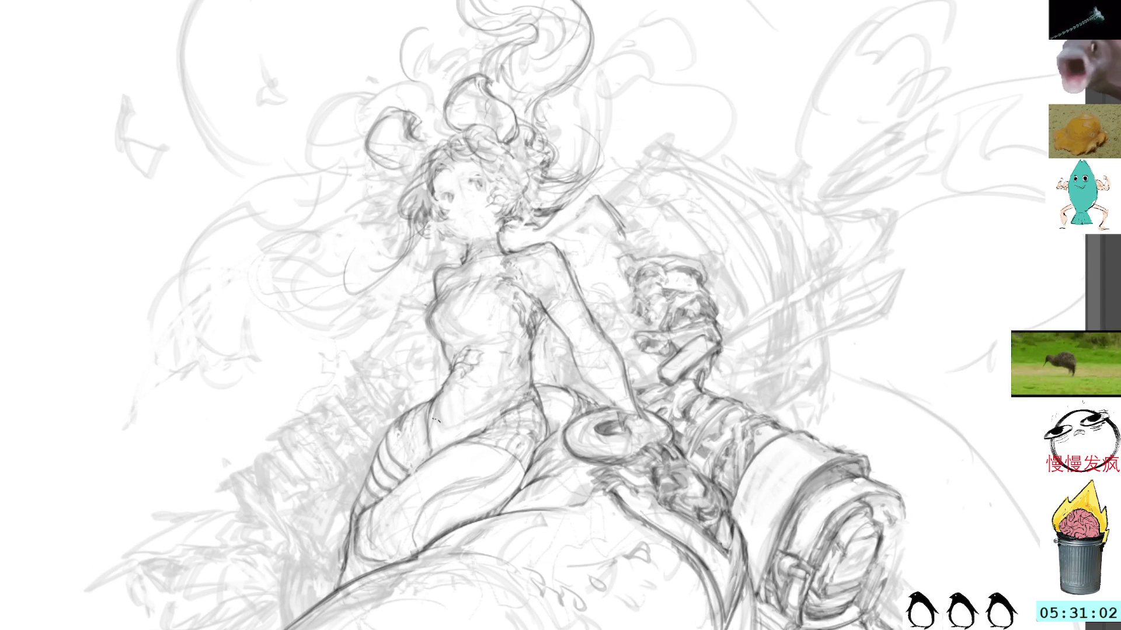
{"action": "left_click_drag", "start_coordinate": [520, 336], "coordinate": [511, 328]}
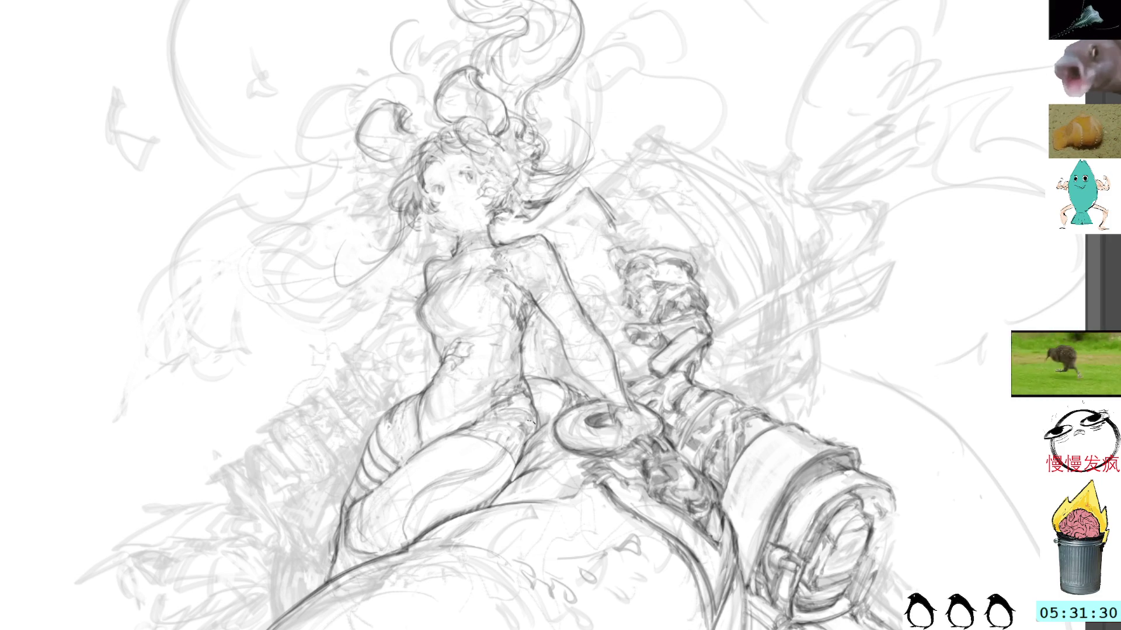
{"action": "left_click_drag", "start_coordinate": [540, 201], "coordinate": [568, 243]}
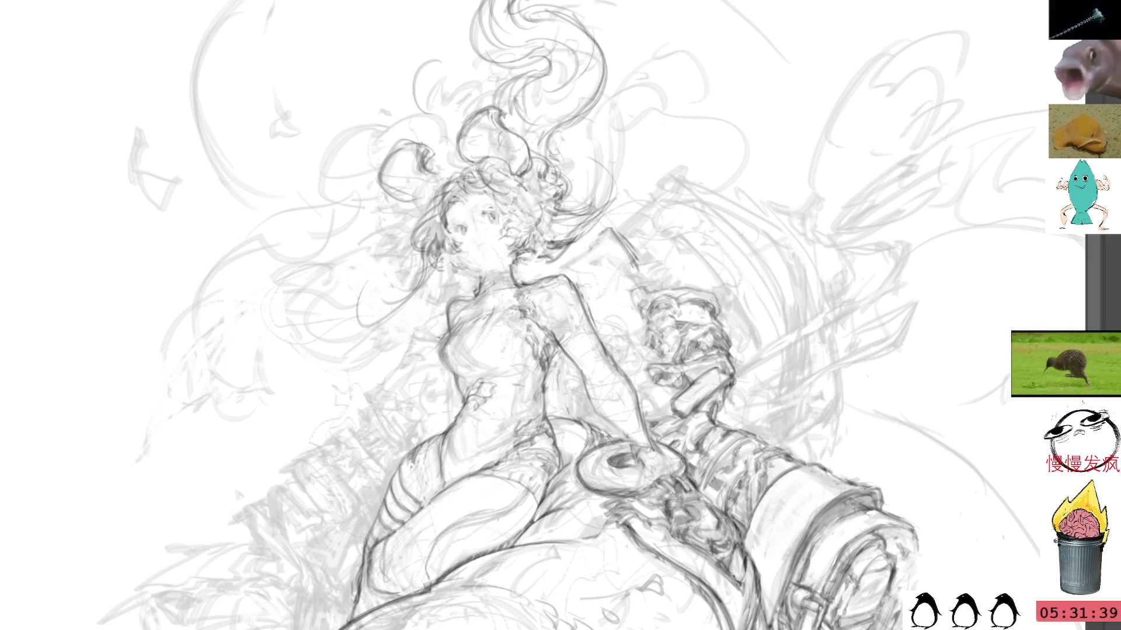
{"action": "mouse_move", "coordinate": [584, 160]}
{"action": "left_mouse_down"}
{"action": "mouse_move", "coordinate": [543, 159]}
{"action": "mouse_move", "coordinate": [461, 89]}
{"action": "left_mouse_up"}
{"action": "mouse_move", "coordinate": [412, 196]}
{"action": "left_mouse_down"}
{"action": "mouse_move", "coordinate": [433, 187]}
{"action": "mouse_move", "coordinate": [427, 169]}
{"action": "mouse_move", "coordinate": [436, 198]}
{"action": "mouse_move", "coordinate": [432, 164]}
{"action": "mouse_move", "coordinate": [443, 200]}
{"action": "left_mouse_up"}
{"action": "key", "text": "ctrl+z"}
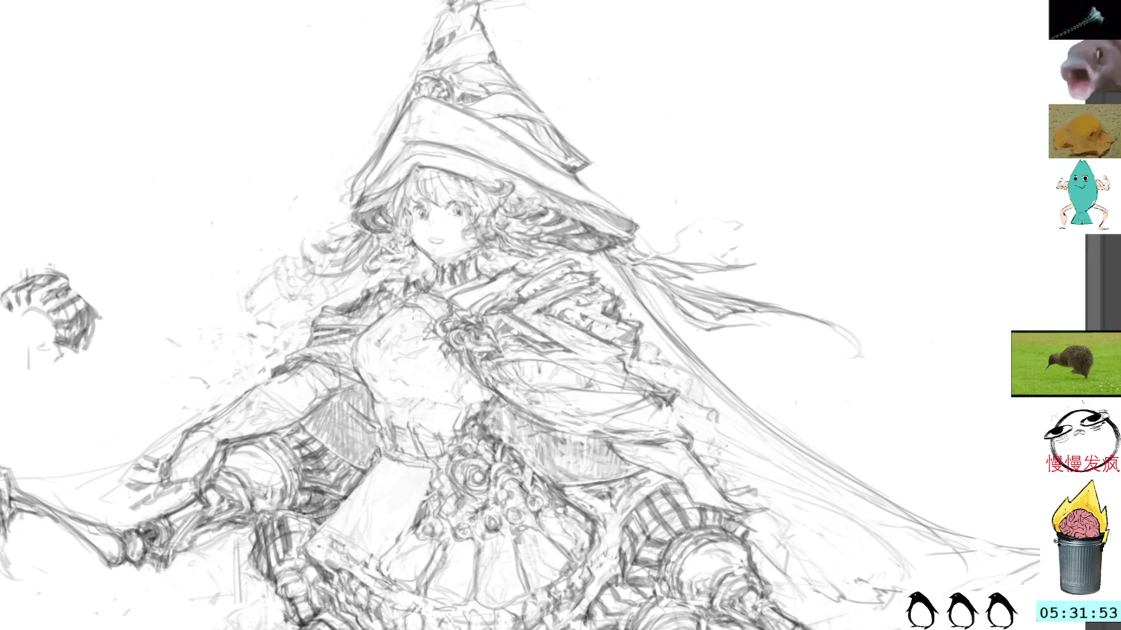
- Zoom in and darken the lines on the lower part of the witch sketch
{"action": "scroll", "coordinate": [607, 228], "scroll_direction": "up", "scroll_amount": 2}
{"action": "left_click_drag", "start_coordinate": [596, 253], "coordinate": [562, 220]}
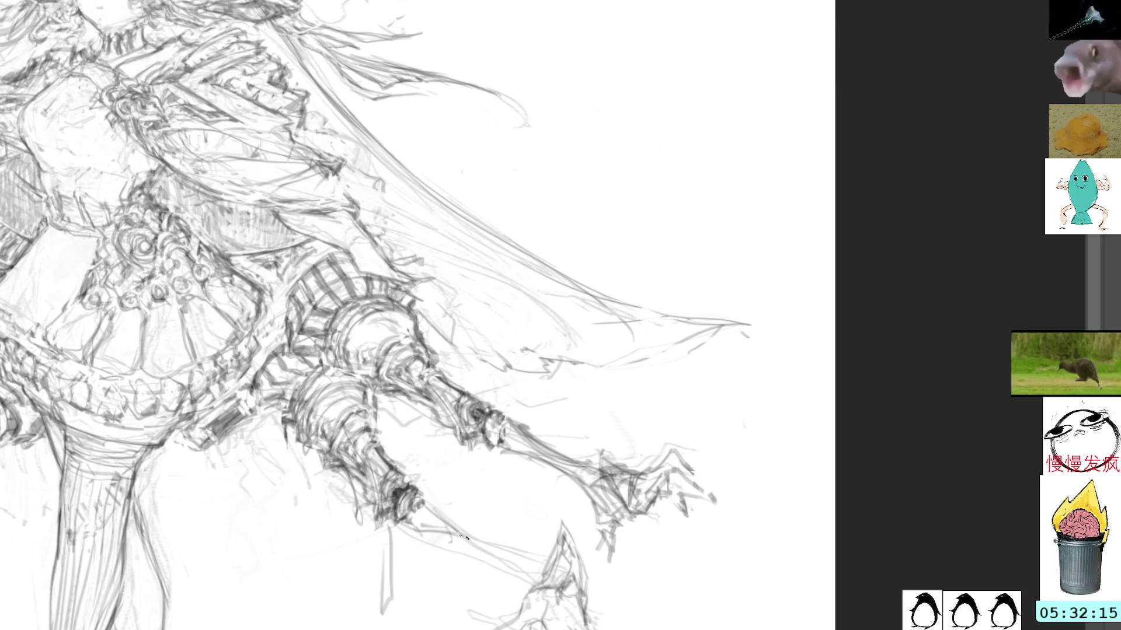
{"action": "mouse_move", "coordinate": [425, 512]}
{"action": "left_mouse_down"}
{"action": "mouse_move", "coordinate": [517, 564]}
{"action": "mouse_move", "coordinate": [525, 581]}
{"action": "mouse_move", "coordinate": [540, 569]}
{"action": "mouse_move", "coordinate": [509, 562]}
{"action": "mouse_move", "coordinate": [534, 575]}
{"action": "left_mouse_up"}
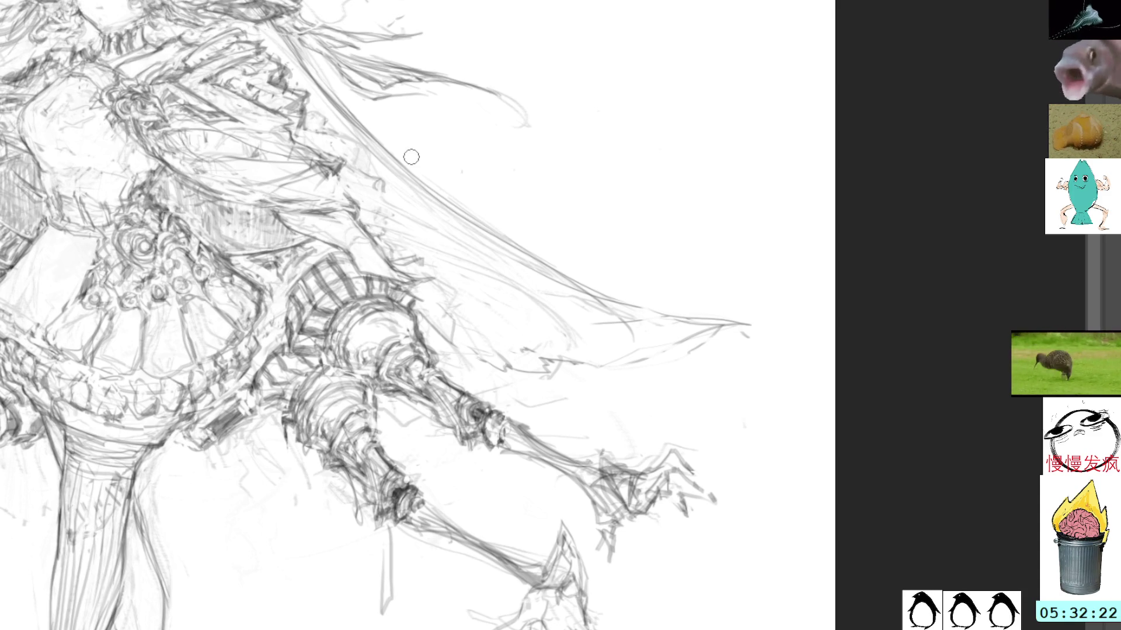
- Mirror the canvas to check the drawing, flip it back, and return to the girl's face
{"action": "key", "text": "ctrl+minus"}
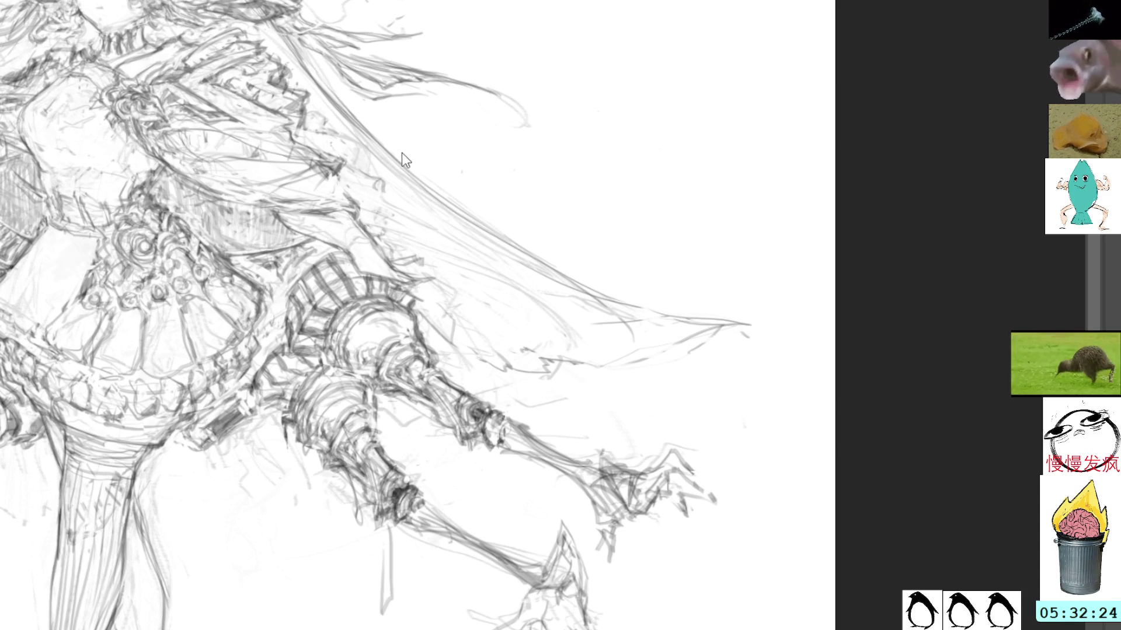
{"action": "key", "text": "h"}
{"action": "key", "text": "h"}
{"action": "scroll", "coordinate": [525, 64], "scroll_direction": "up", "scroll_amount": 2}
{"action": "left_click_drag", "start_coordinate": [525, 64], "coordinate": [429, 143]}
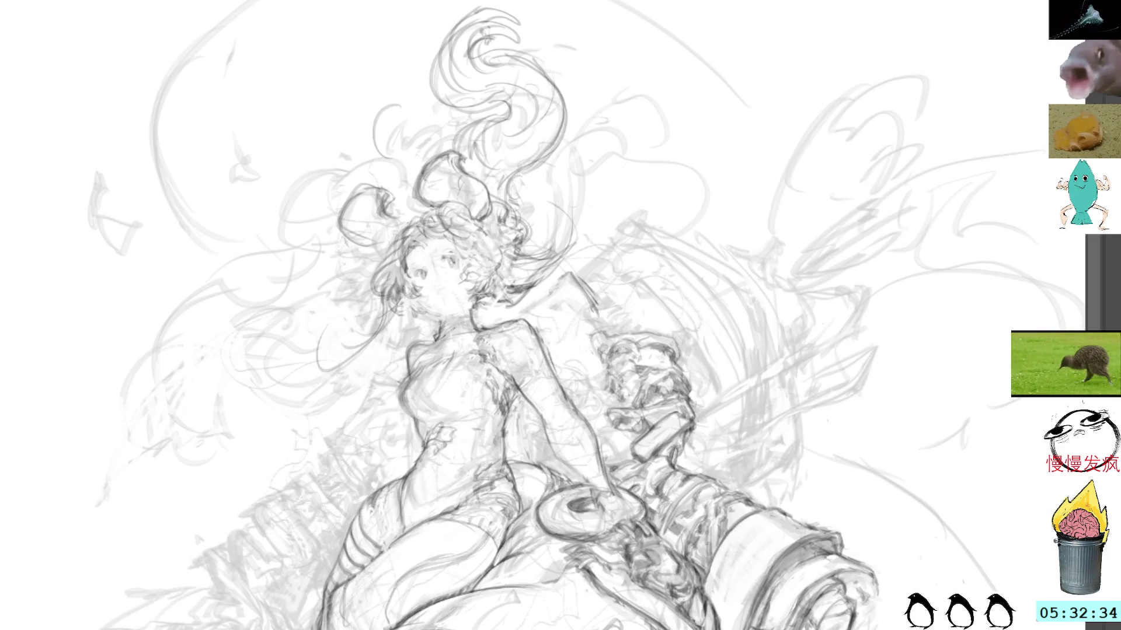
- Strengthen the hair bun outline and add curling strokes and small marks to the girl's hair
{"action": "mouse_move", "coordinate": [359, 217]}
{"action": "left_mouse_down"}
{"action": "mouse_move", "coordinate": [362, 201]}
{"action": "mouse_move", "coordinate": [344, 197]}
{"action": "left_mouse_up"}
{"action": "key", "text": "ctrl+d"}
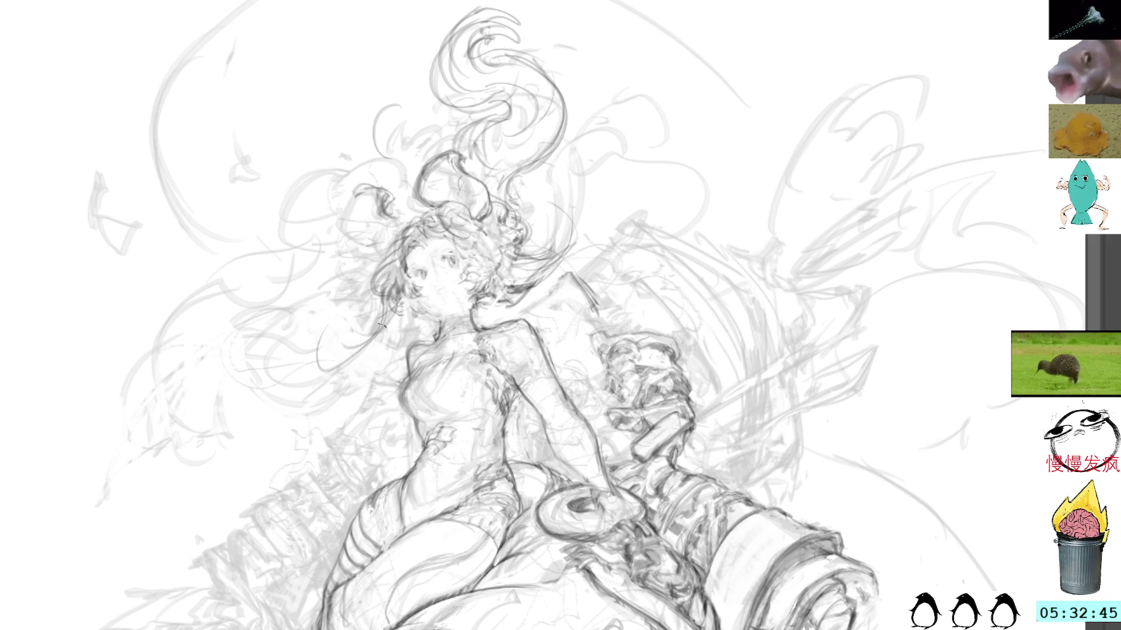
{"action": "mouse_move", "coordinate": [353, 196]}
{"action": "left_mouse_down"}
{"action": "mouse_move", "coordinate": [358, 244]}
{"action": "mouse_move", "coordinate": [375, 250]}
{"action": "mouse_move", "coordinate": [355, 229]}
{"action": "mouse_move", "coordinate": [346, 243]}
{"action": "mouse_move", "coordinate": [384, 247]}
{"action": "left_mouse_up"}
{"action": "mouse_move", "coordinate": [367, 185]}
{"action": "left_mouse_down"}
{"action": "mouse_move", "coordinate": [390, 188]}
{"action": "mouse_move", "coordinate": [384, 209]}
{"action": "mouse_move", "coordinate": [416, 224]}
{"action": "mouse_move", "coordinate": [392, 217]}
{"action": "mouse_move", "coordinate": [389, 248]}
{"action": "mouse_move", "coordinate": [413, 254]}
{"action": "left_mouse_up"}
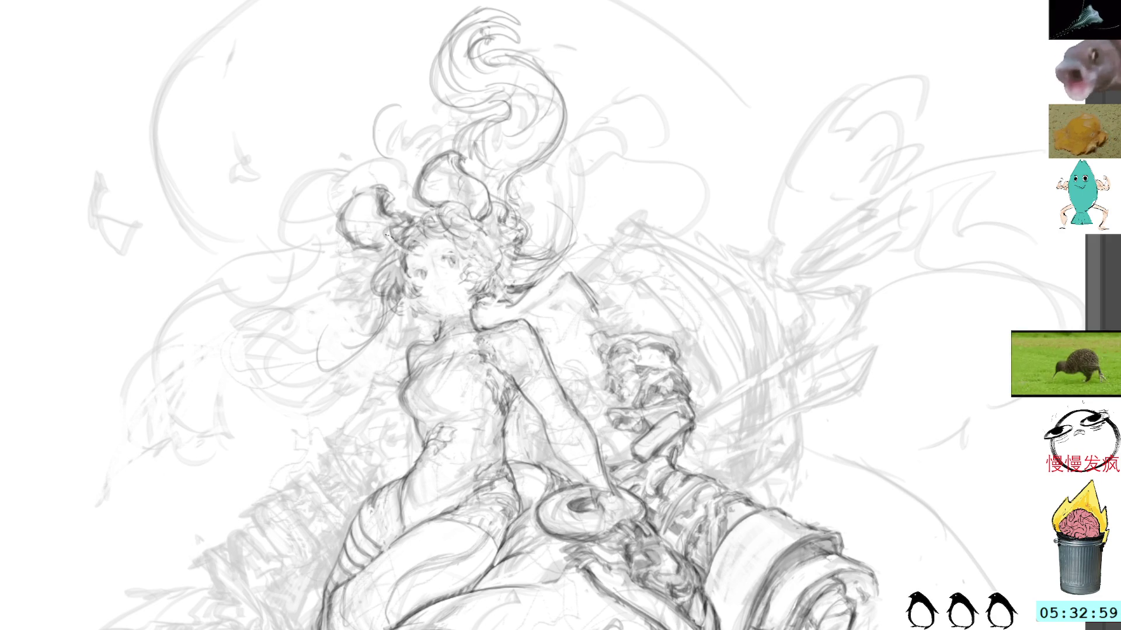
{"action": "left_click_drag", "start_coordinate": [416, 228], "coordinate": [424, 218]}
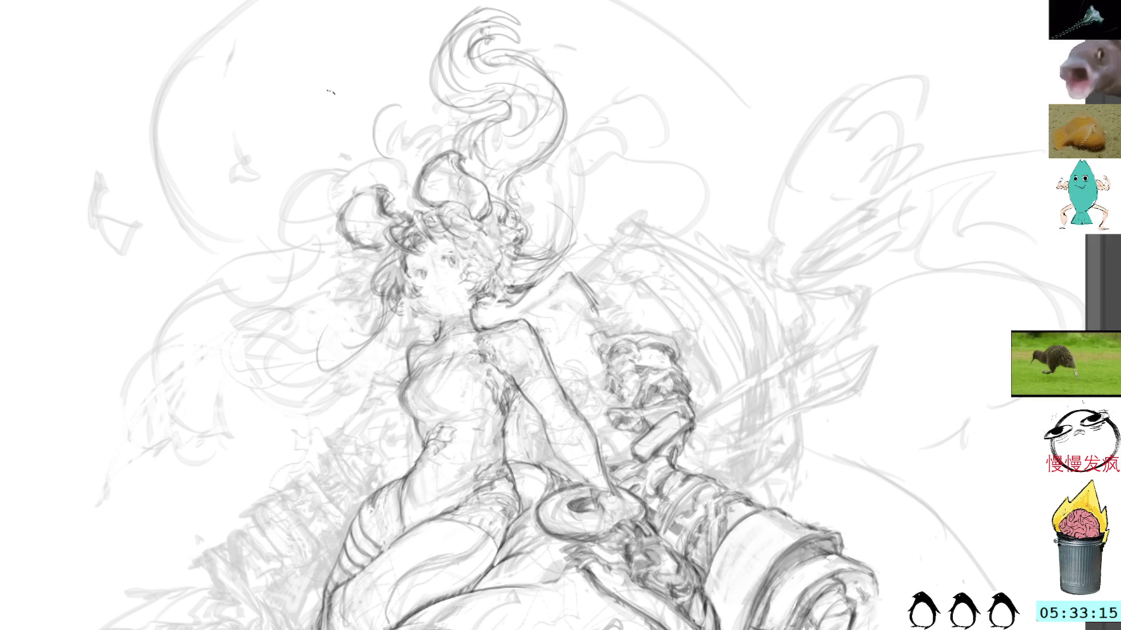
{"action": "left_click_drag", "start_coordinate": [476, 190], "coordinate": [410, 211]}
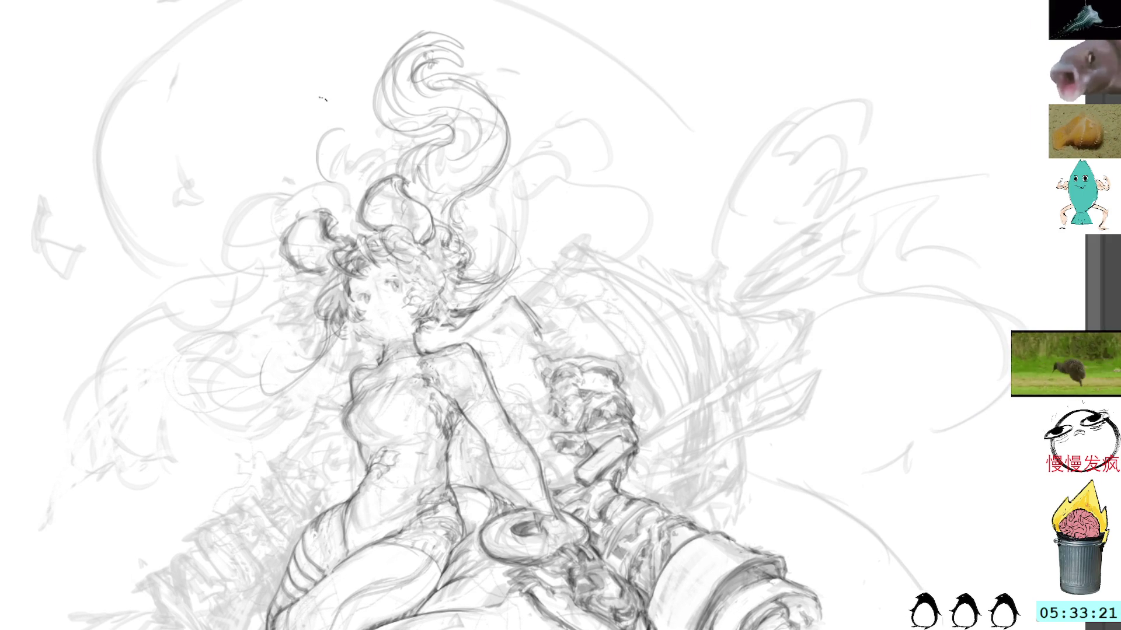
- Refine the hair strands beside the bun, then mirror the canvas view to check the figure
{"action": "left_click_drag", "start_coordinate": [383, 220], "coordinate": [386, 218]}
{"action": "left_click", "coordinate": [354, 168]}
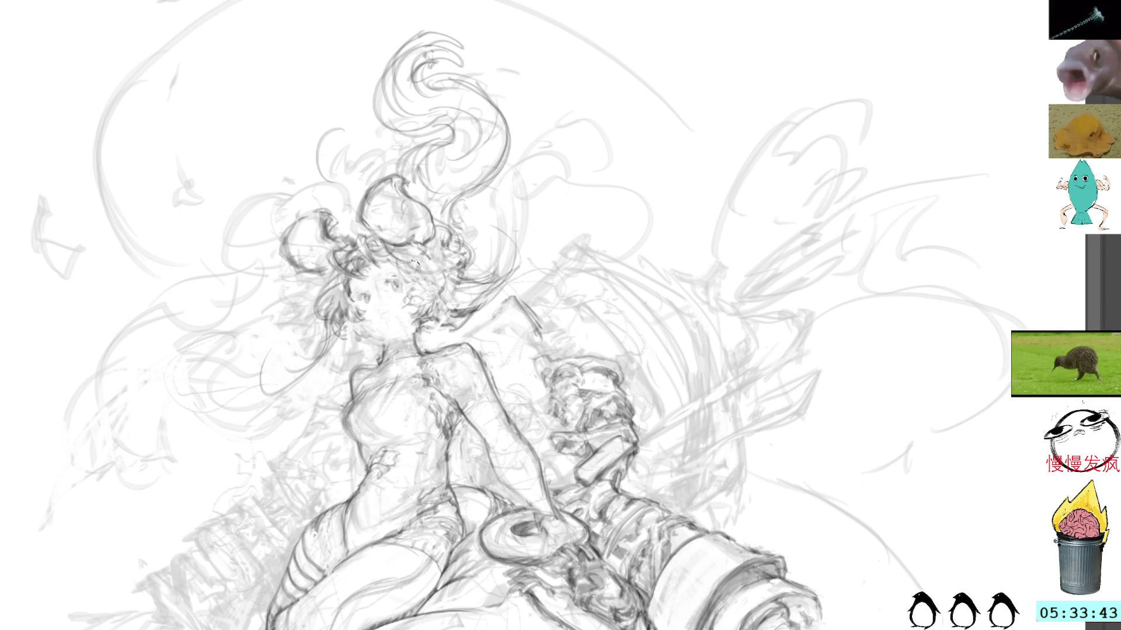
{"action": "left_click_drag", "start_coordinate": [412, 270], "coordinate": [435, 270]}
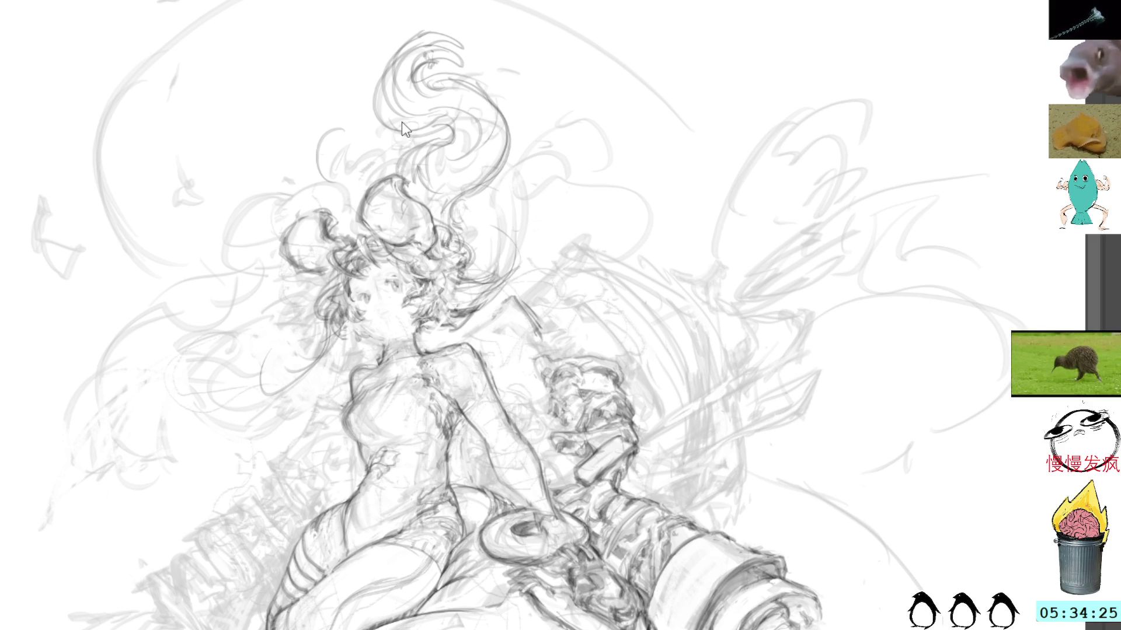
{"action": "key", "text": "h"}
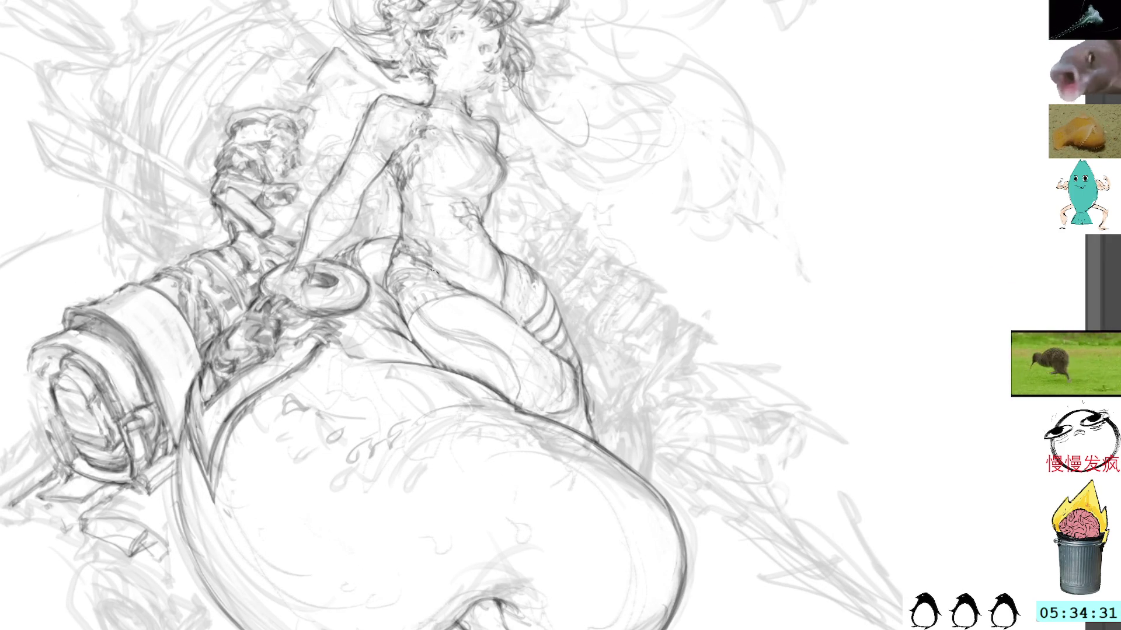
- Redraw the thigh contour, undoing the unwanted strokes, then pan up to the face and hair
{"action": "mouse_move", "coordinate": [525, 365]}
{"action": "left_mouse_down"}
{"action": "mouse_move", "coordinate": [496, 376]}
{"action": "mouse_move", "coordinate": [482, 336]}
{"action": "mouse_move", "coordinate": [549, 397]}
{"action": "left_mouse_up"}
{"action": "key", "text": "ctrl+z"}
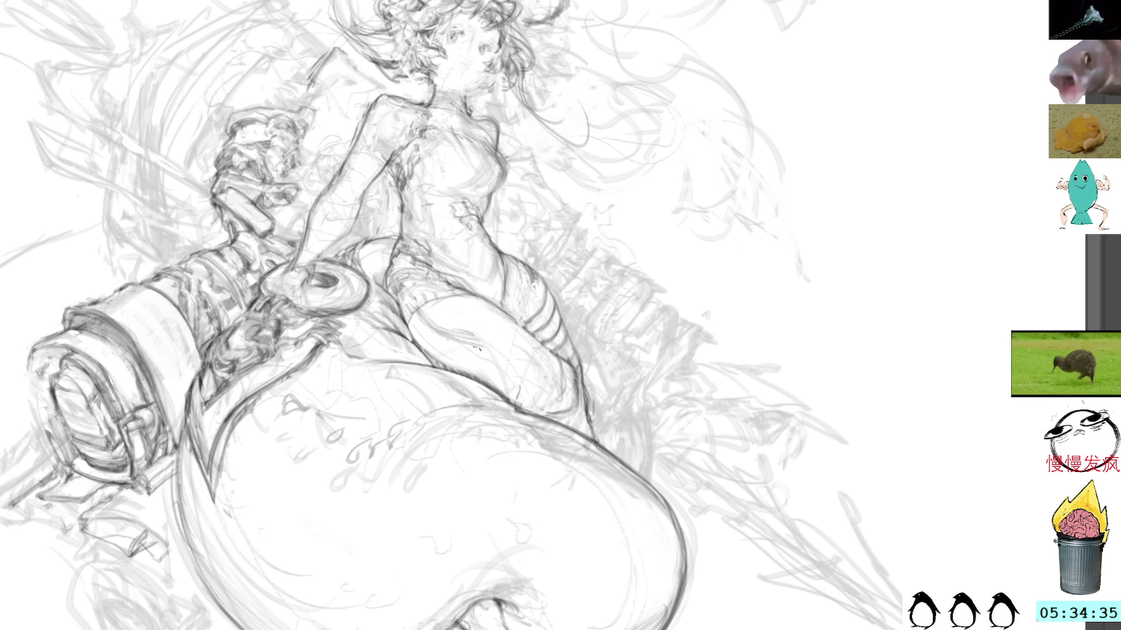
{"action": "left_click_drag", "start_coordinate": [464, 342], "coordinate": [493, 382]}
{"action": "left_click_drag", "start_coordinate": [473, 342], "coordinate": [512, 397]}
{"action": "key", "text": "ctrl+z"}
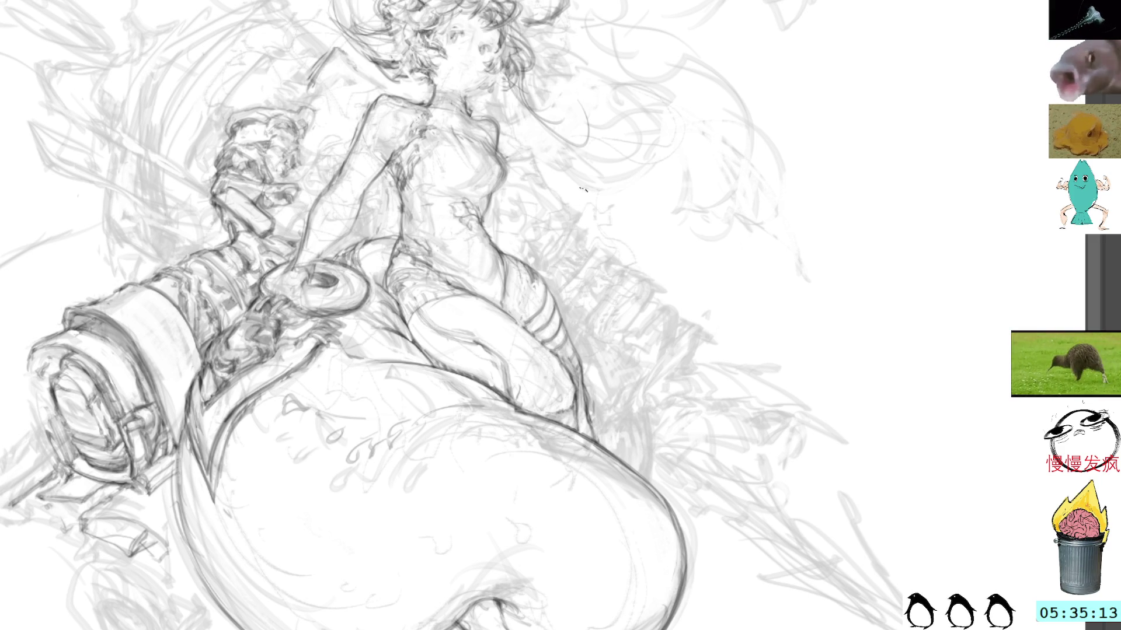
{"action": "left_click_drag", "start_coordinate": [591, 164], "coordinate": [622, 268]}
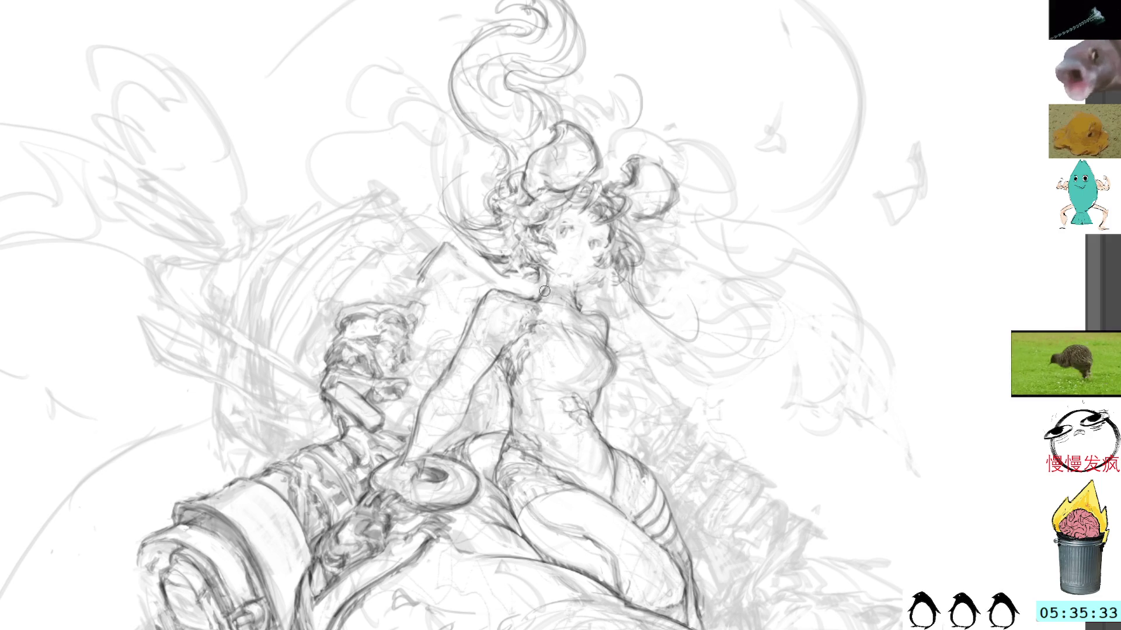
- Darken the chin, neck, collarbone, mouth and eye lines with the pencil
{"action": "left_click_drag", "start_coordinate": [547, 282], "coordinate": [533, 301]}
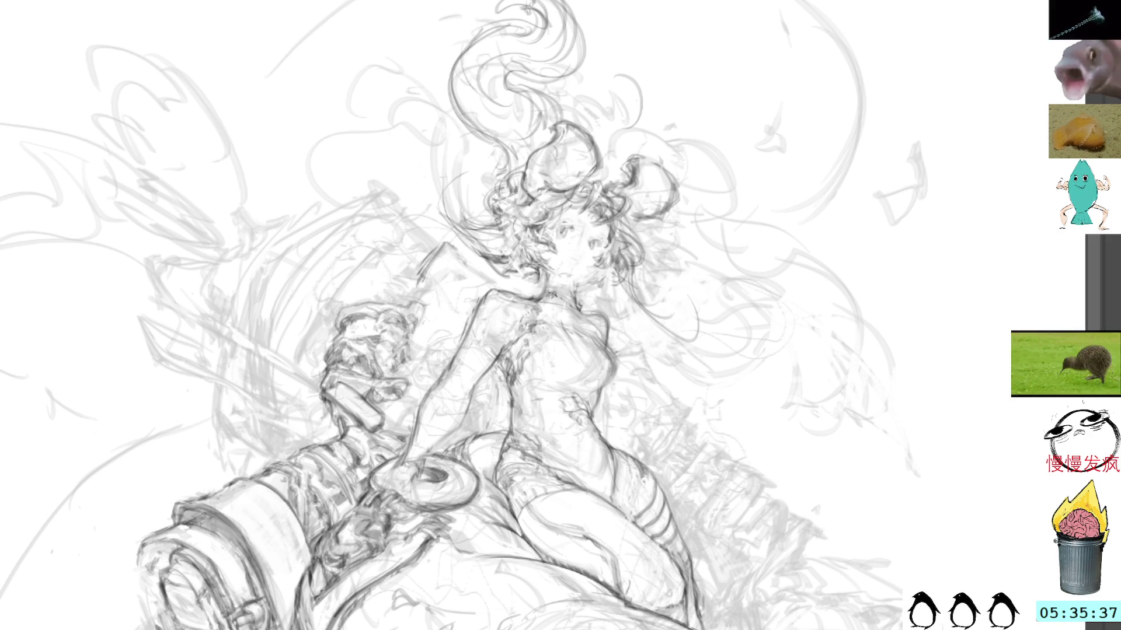
{"action": "left_click_drag", "start_coordinate": [556, 288], "coordinate": [570, 297]}
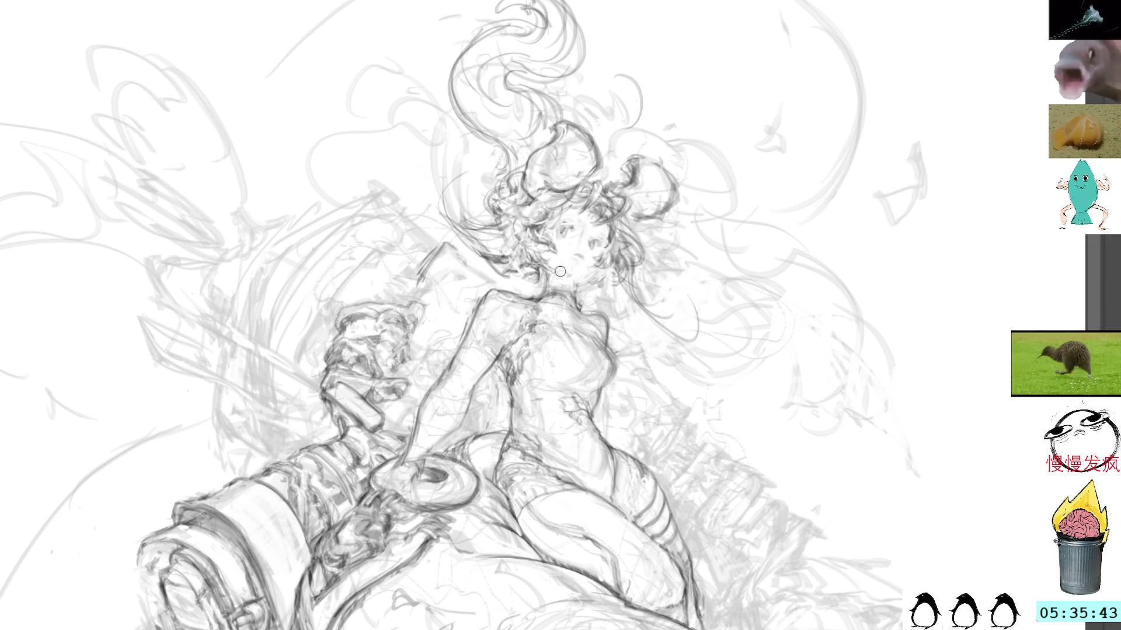
{"action": "left_click_drag", "start_coordinate": [537, 267], "coordinate": [562, 249]}
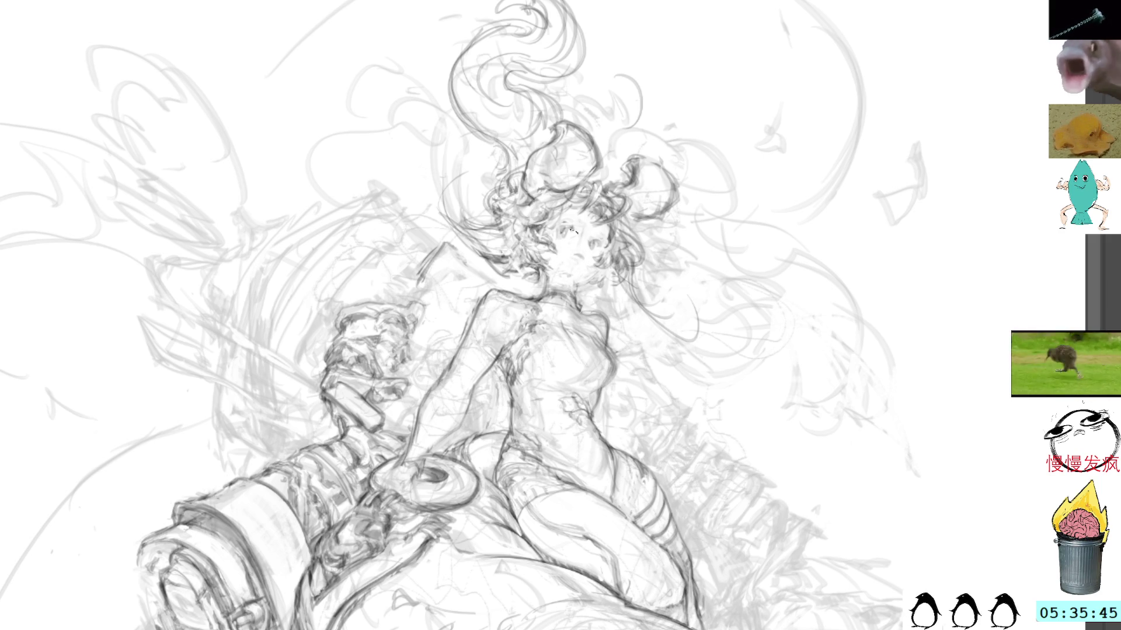
{"action": "mouse_move", "coordinate": [615, 280]}
{"action": "left_mouse_down"}
{"action": "mouse_move", "coordinate": [607, 291]}
{"action": "mouse_move", "coordinate": [604, 275]}
{"action": "left_mouse_up"}
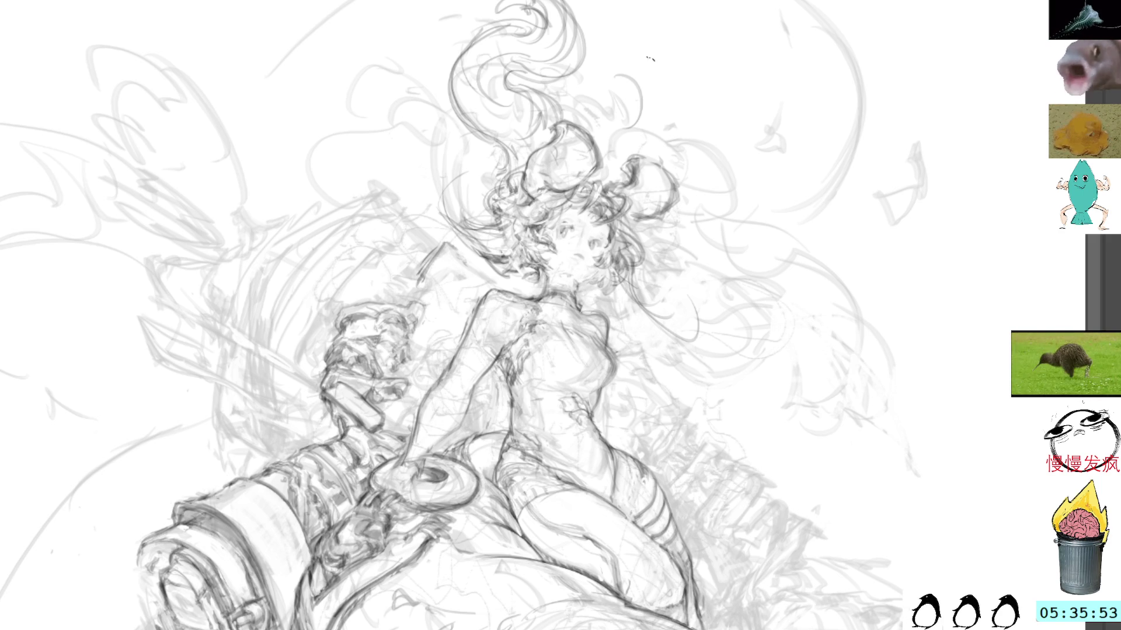
- Mark a selection near the top of the hair and bring the cannon's front into view
{"action": "left_click_drag", "start_coordinate": [698, 233], "coordinate": [673, 241]}
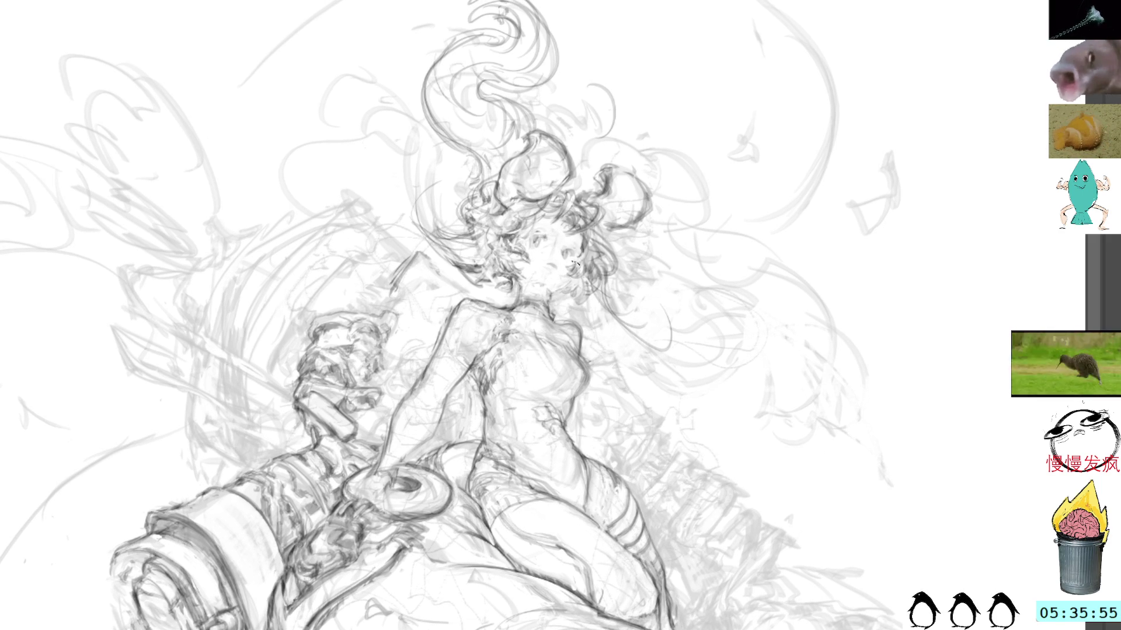
{"action": "left_click_drag", "start_coordinate": [578, 255], "coordinate": [529, 243]}
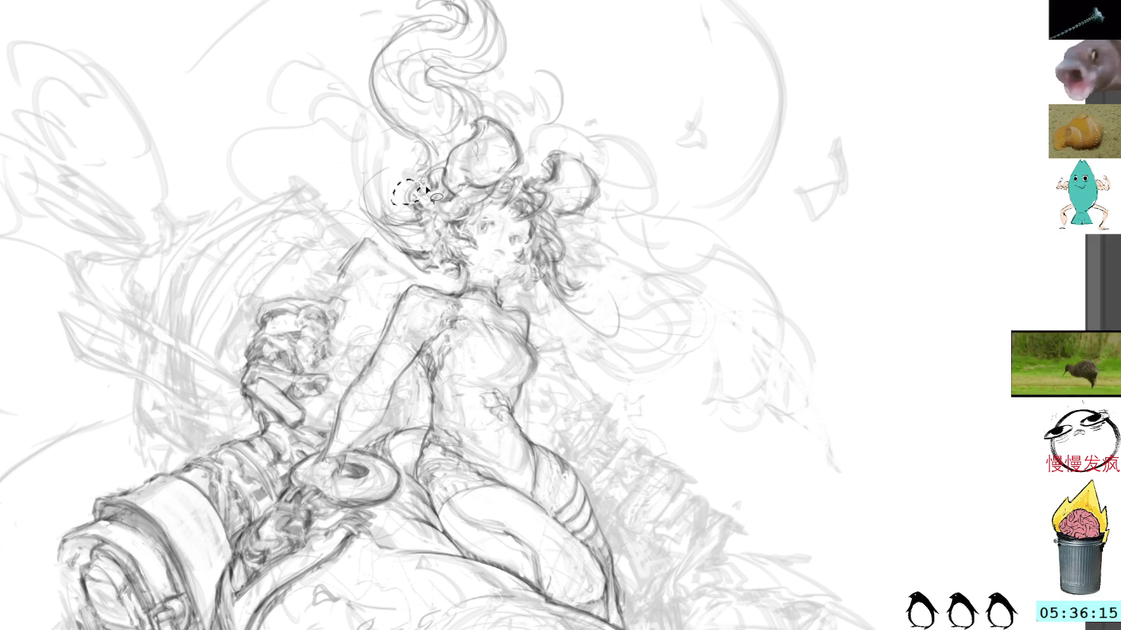
{"action": "mouse_move", "coordinate": [413, 1]}
{"action": "left_mouse_down"}
{"action": "mouse_move", "coordinate": [461, 34]}
{"action": "mouse_move", "coordinate": [653, 24]}
{"action": "left_mouse_up"}
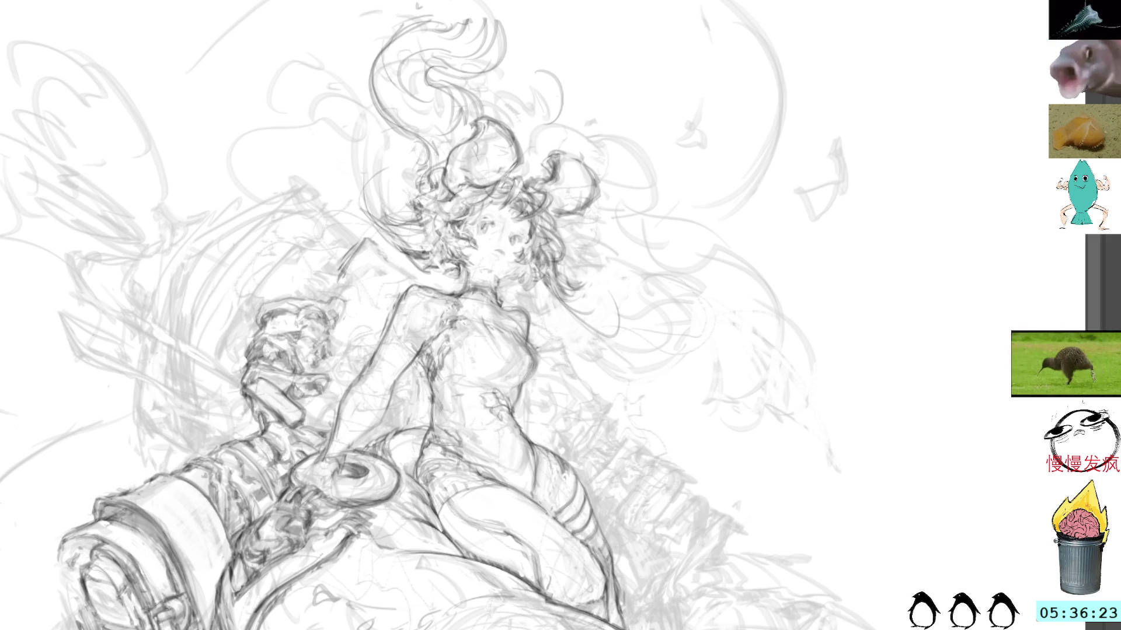
{"action": "mouse_move", "coordinate": [669, 280]}
{"action": "left_mouse_down"}
{"action": "mouse_move", "coordinate": [632, 222]}
{"action": "mouse_move", "coordinate": [656, 137]}
{"action": "mouse_move", "coordinate": [692, 216]}
{"action": "mouse_move", "coordinate": [940, 6]}
{"action": "mouse_move", "coordinate": [1001, 65]}
{"action": "left_mouse_up"}
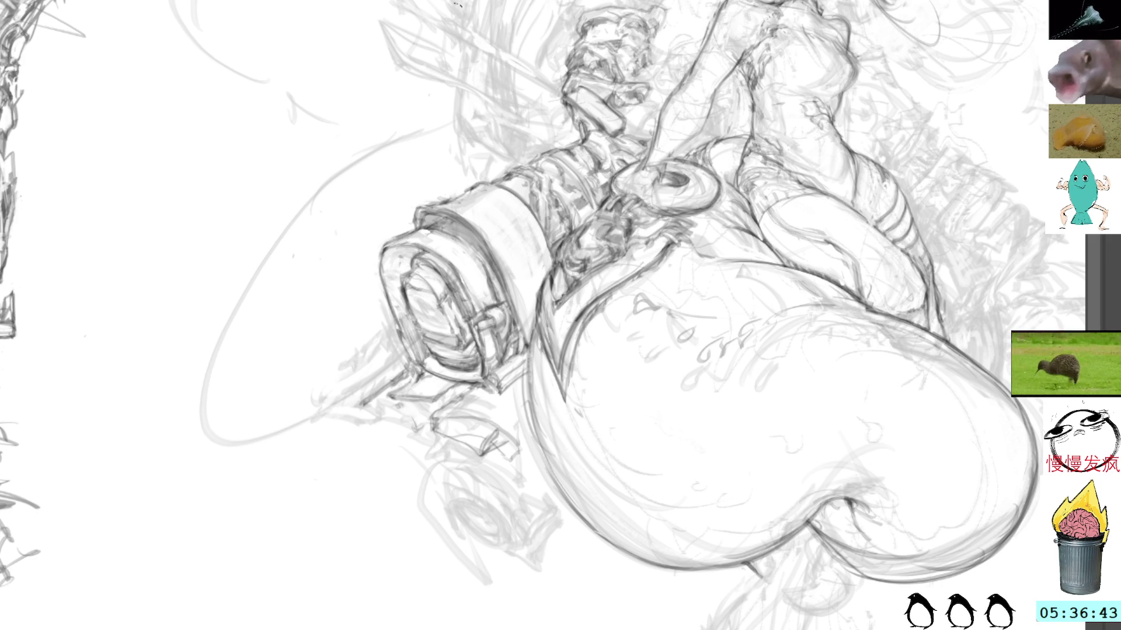
- Lasso and free-transform the cannon's front rim, then thicken its upper-left edge
{"action": "mouse_move", "coordinate": [407, 255]}
{"action": "left_mouse_down"}
{"action": "mouse_move", "coordinate": [430, 238]}
{"action": "mouse_move", "coordinate": [366, 272]}
{"action": "mouse_move", "coordinate": [411, 351]}
{"action": "mouse_move", "coordinate": [392, 279]}
{"action": "mouse_move", "coordinate": [417, 248]}
{"action": "mouse_move", "coordinate": [407, 229]}
{"action": "mouse_move", "coordinate": [415, 248]}
{"action": "left_mouse_up"}
{"action": "key", "text": "ctrl+t"}
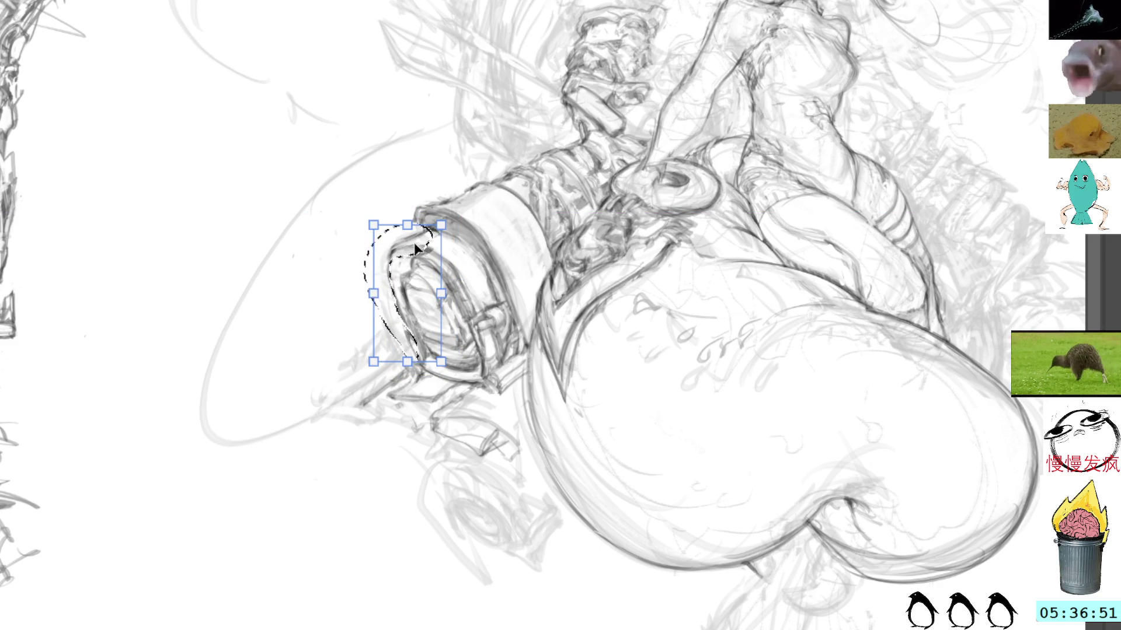
{"action": "key", "text": "Return"}
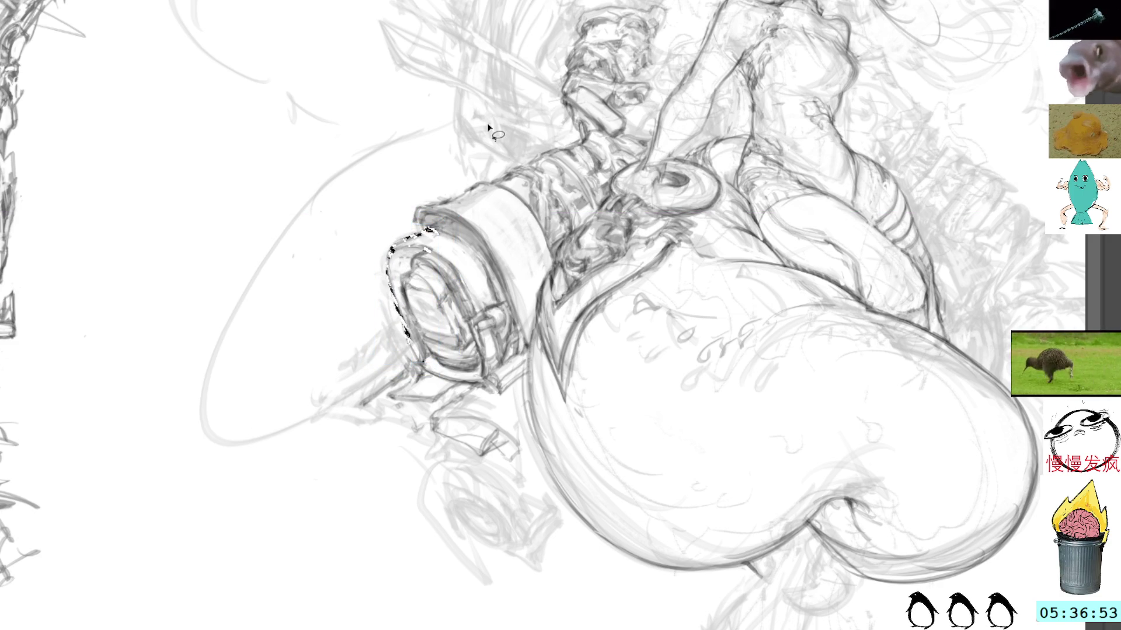
{"action": "key", "text": "ctrl+d"}
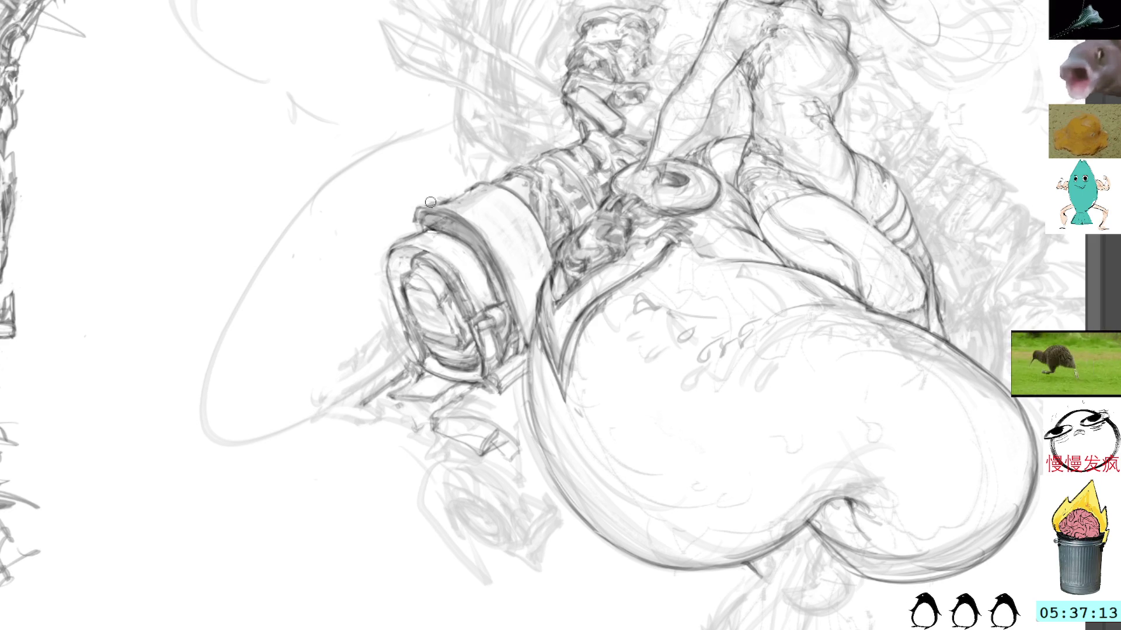
{"action": "mouse_move", "coordinate": [435, 226]}
{"action": "left_mouse_down"}
{"action": "mouse_move", "coordinate": [421, 213]}
{"action": "mouse_move", "coordinate": [421, 234]}
{"action": "left_mouse_up"}
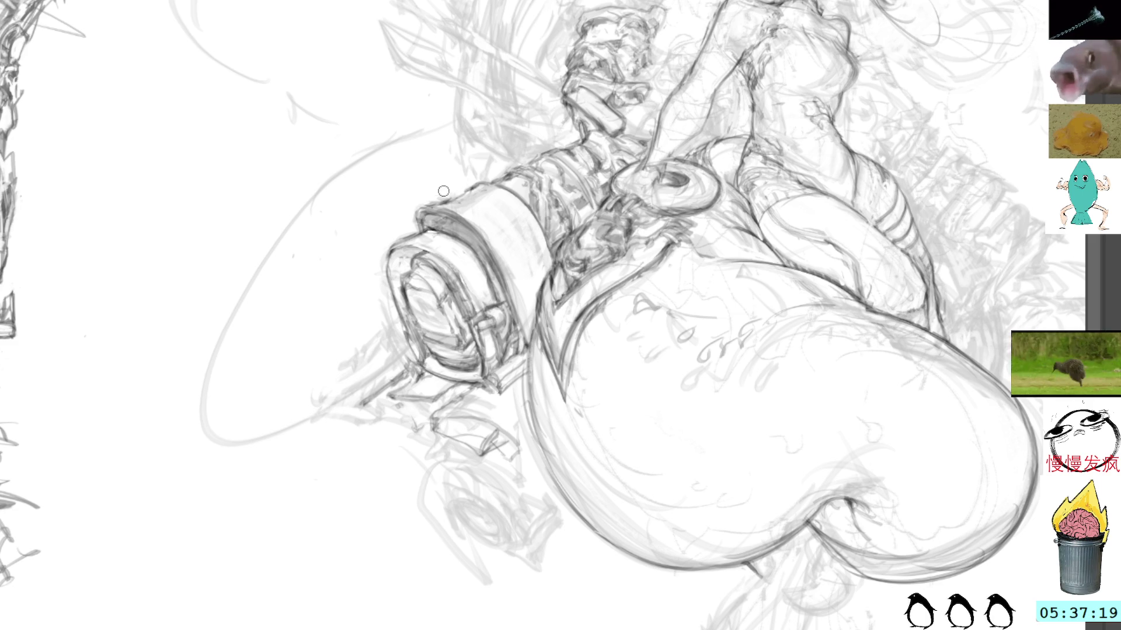
{"action": "left_click_drag", "start_coordinate": [449, 234], "coordinate": [473, 217]}
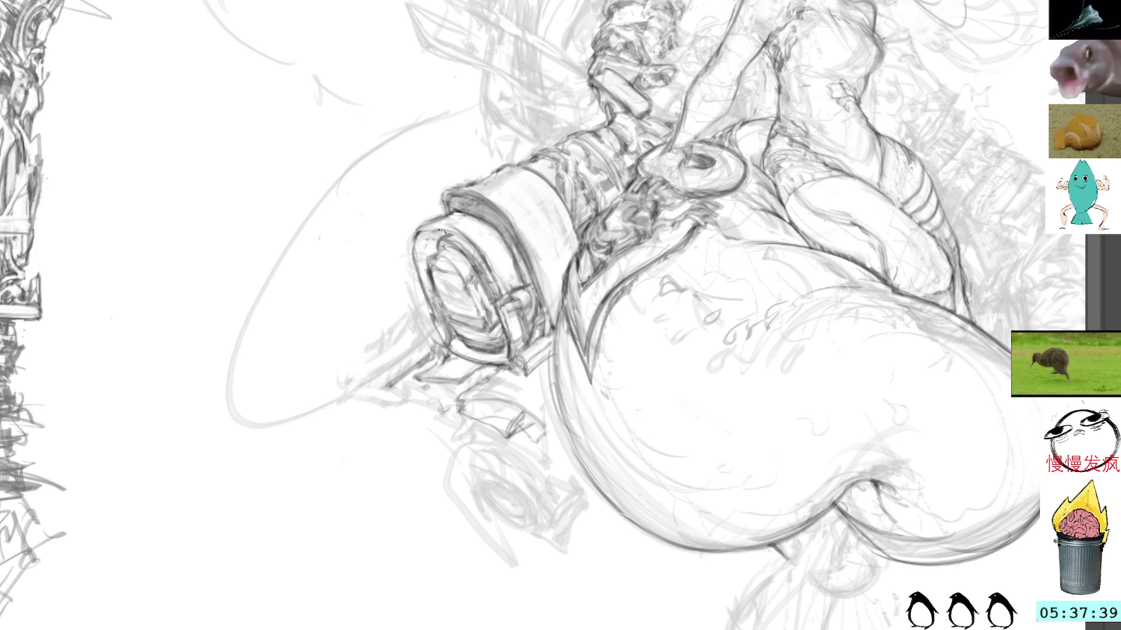
- Darken the lens's left, top and right edges, redoing one top-edge stroke
{"action": "mouse_move", "coordinate": [424, 234]}
{"action": "left_mouse_down"}
{"action": "mouse_move", "coordinate": [416, 300]}
{"action": "mouse_move", "coordinate": [434, 223]}
{"action": "mouse_move", "coordinate": [472, 237]}
{"action": "mouse_move", "coordinate": [491, 271]}
{"action": "left_mouse_up"}
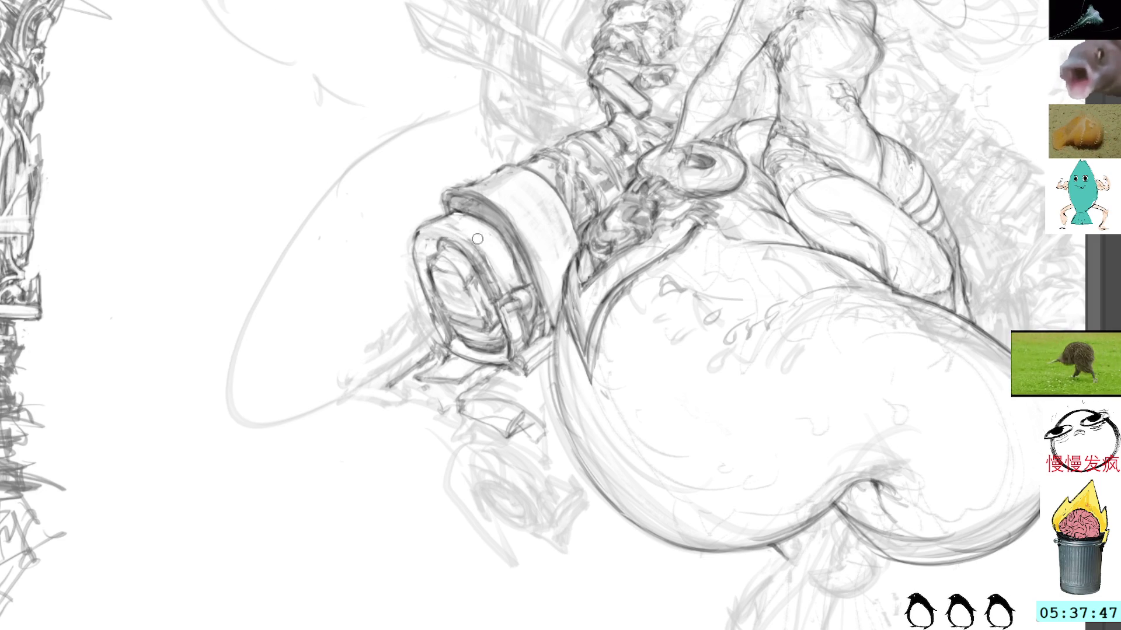
{"action": "left_click_drag", "start_coordinate": [421, 234], "coordinate": [470, 240]}
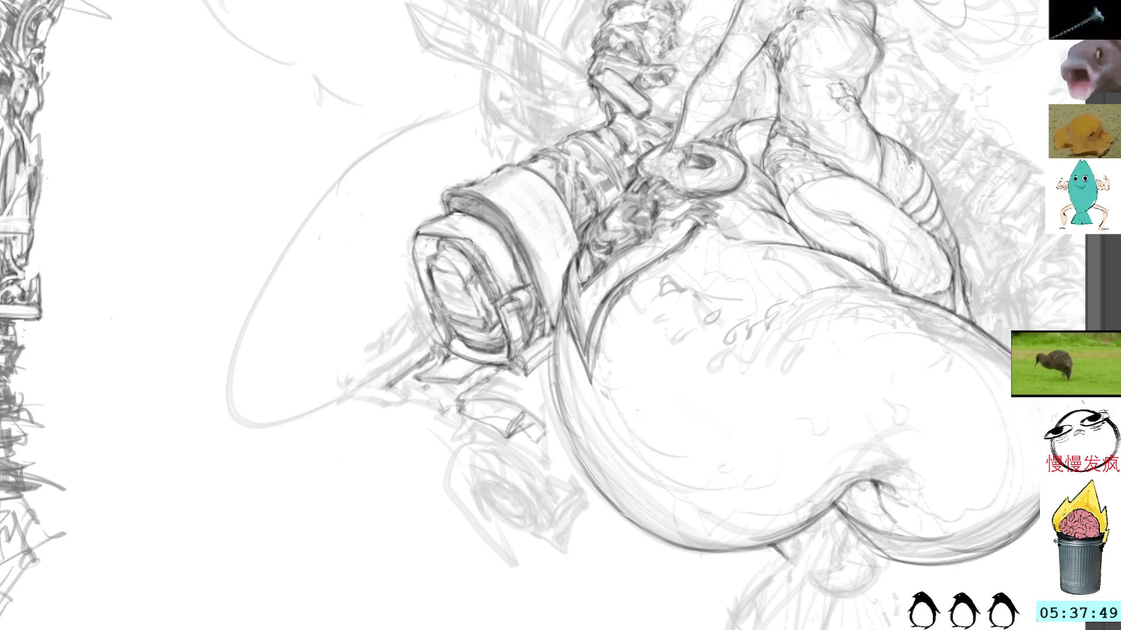
{"action": "key", "text": "ctrl+z"}
{"action": "key", "text": "ctrl+z"}
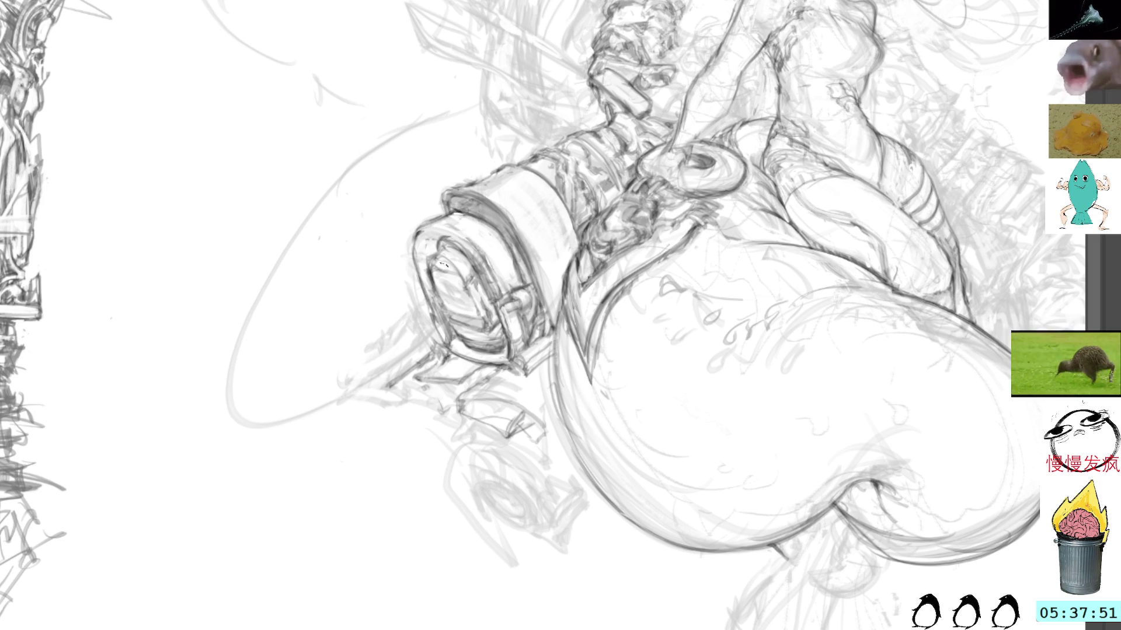
{"action": "mouse_move", "coordinate": [412, 233]}
{"action": "left_mouse_down"}
{"action": "mouse_move", "coordinate": [459, 216]}
{"action": "mouse_move", "coordinate": [497, 283]}
{"action": "left_mouse_up"}
{"action": "left_click_drag", "start_coordinate": [425, 216], "coordinate": [485, 267]}
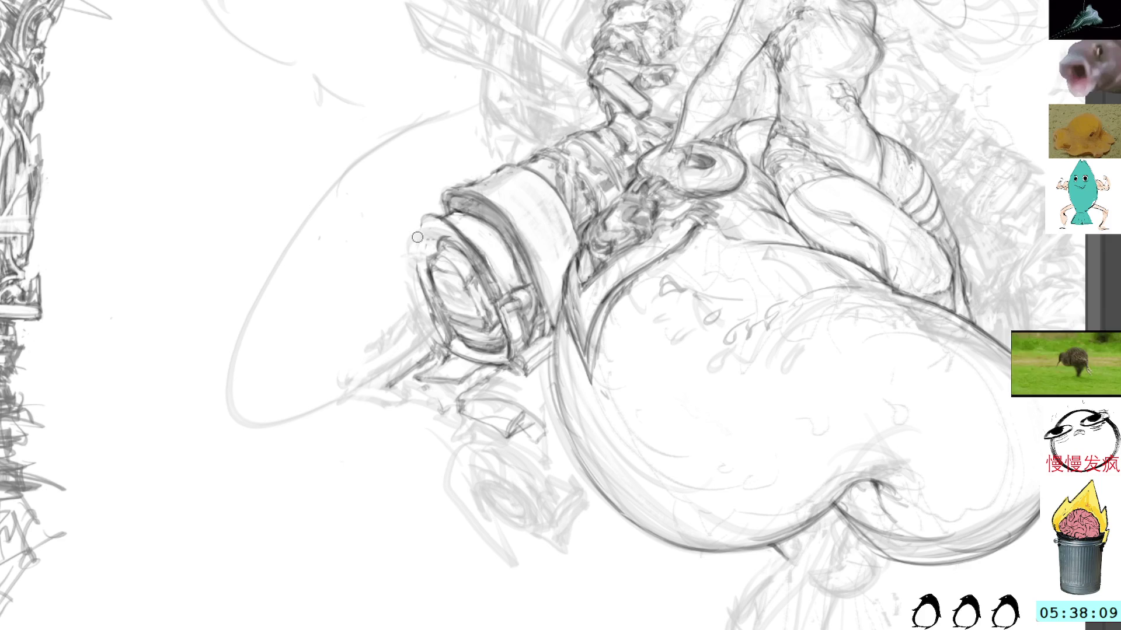
{"action": "mouse_move", "coordinate": [421, 227]}
{"action": "left_mouse_down"}
{"action": "mouse_move", "coordinate": [418, 286]}
{"action": "mouse_move", "coordinate": [424, 274]}
{"action": "left_mouse_up"}
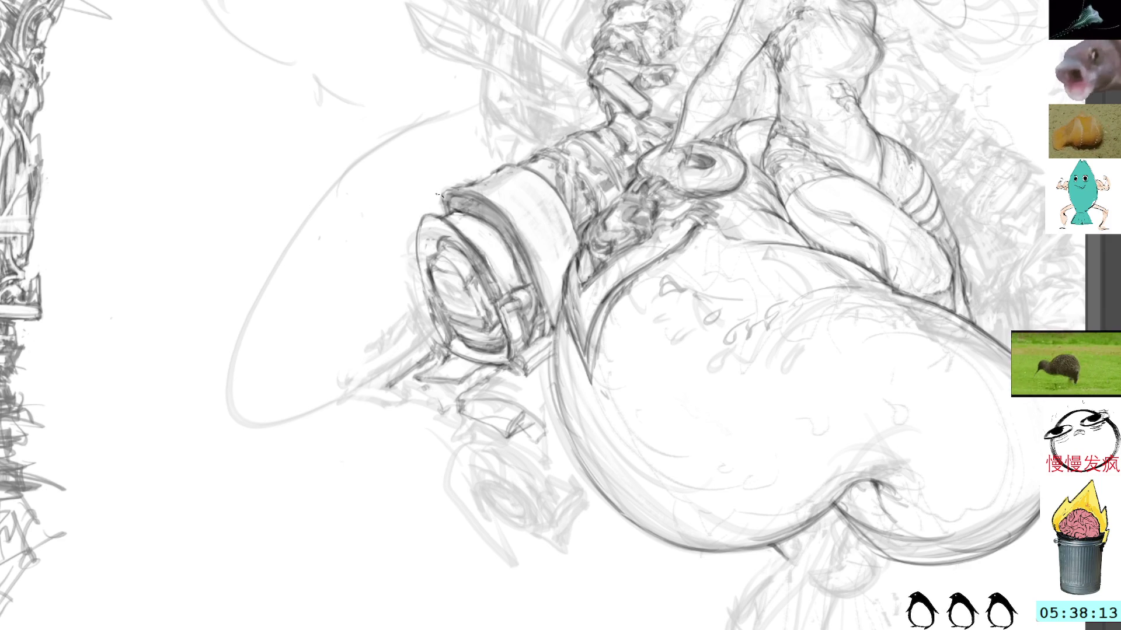
{"action": "left_click_drag", "start_coordinate": [429, 214], "coordinate": [459, 211]}
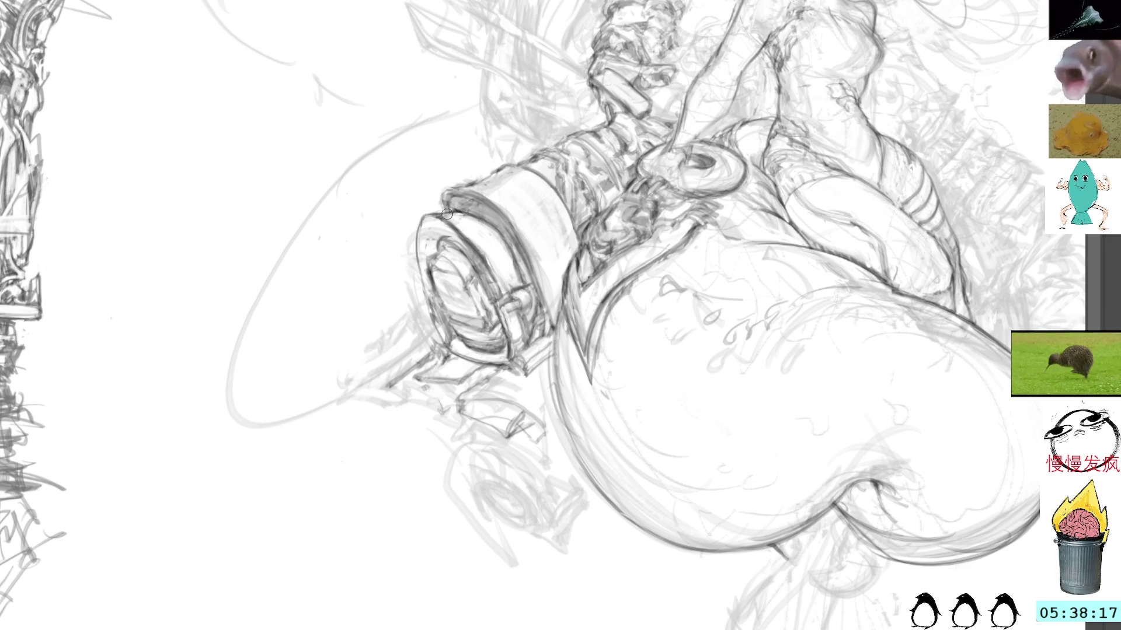
- Strengthen the muzzle's upper-left and lower-left rim lines
{"action": "left_click_drag", "start_coordinate": [432, 219], "coordinate": [425, 254]}
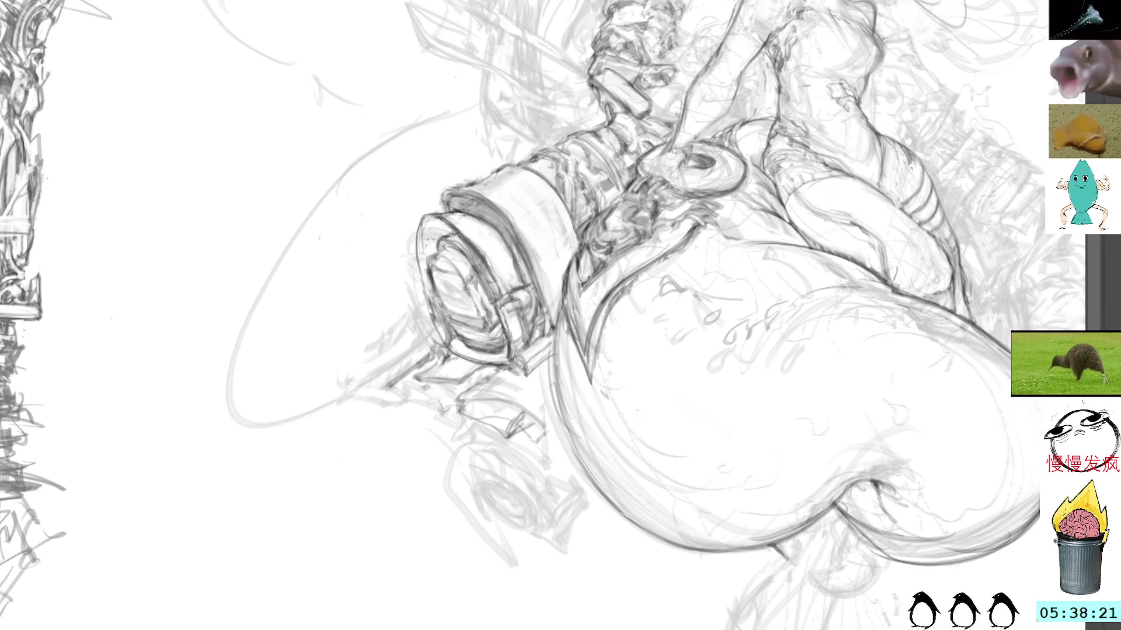
{"action": "mouse_move", "coordinate": [424, 220]}
{"action": "left_mouse_down"}
{"action": "mouse_move", "coordinate": [454, 231]}
{"action": "mouse_move", "coordinate": [425, 271]}
{"action": "mouse_move", "coordinate": [431, 295]}
{"action": "mouse_move", "coordinate": [430, 249]}
{"action": "left_mouse_up"}
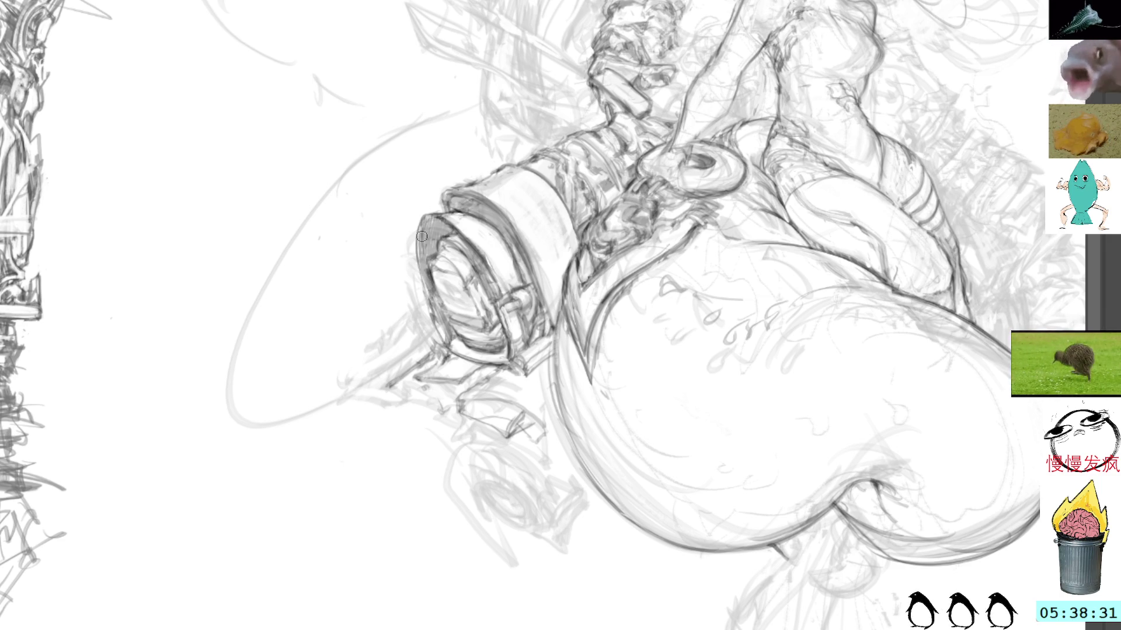
{"action": "left_click_drag", "start_coordinate": [421, 264], "coordinate": [429, 304]}
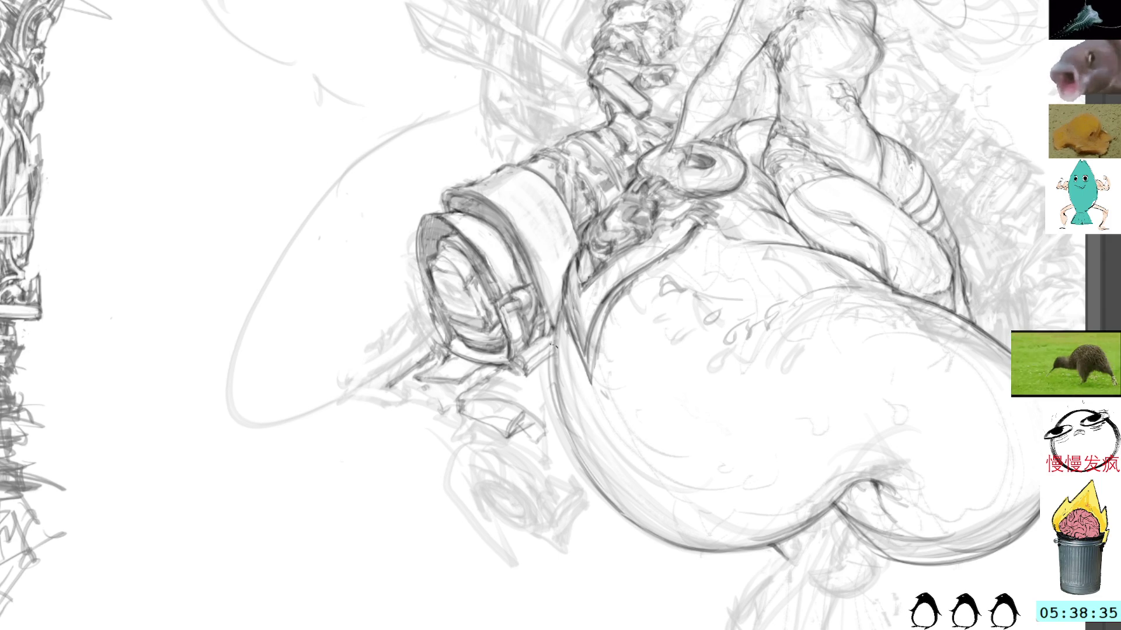
{"action": "left_click_drag", "start_coordinate": [529, 349], "coordinate": [386, 267]}
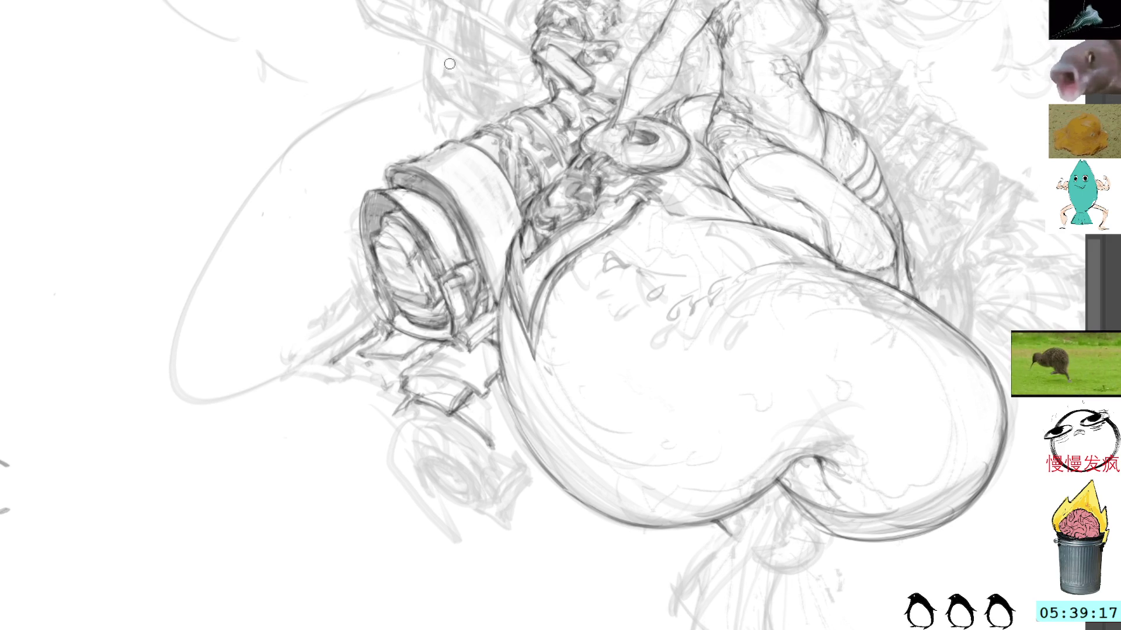
{"action": "left_click_drag", "start_coordinate": [461, 108], "coordinate": [413, 212]}
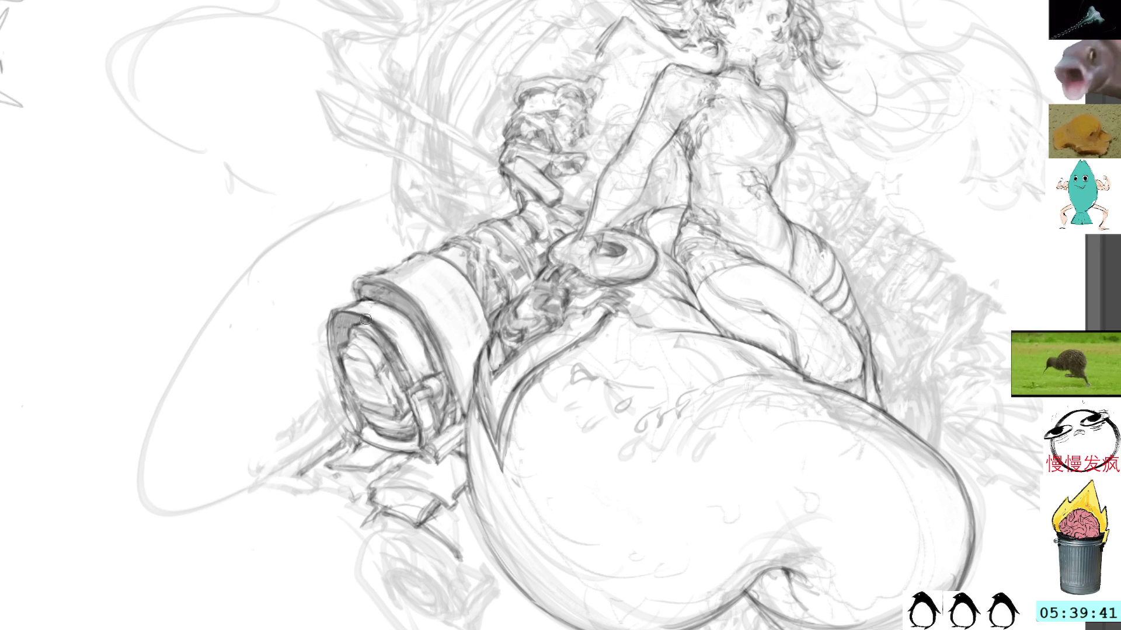
- Darken the top of the muzzle rim and hatch shading onto it
{"action": "mouse_move", "coordinate": [349, 316]}
{"action": "left_mouse_down"}
{"action": "mouse_move", "coordinate": [386, 318]}
{"action": "mouse_move", "coordinate": [409, 378]}
{"action": "mouse_move", "coordinate": [380, 325]}
{"action": "mouse_move", "coordinate": [357, 315]}
{"action": "mouse_move", "coordinate": [369, 296]}
{"action": "mouse_move", "coordinate": [388, 338]}
{"action": "left_mouse_up"}
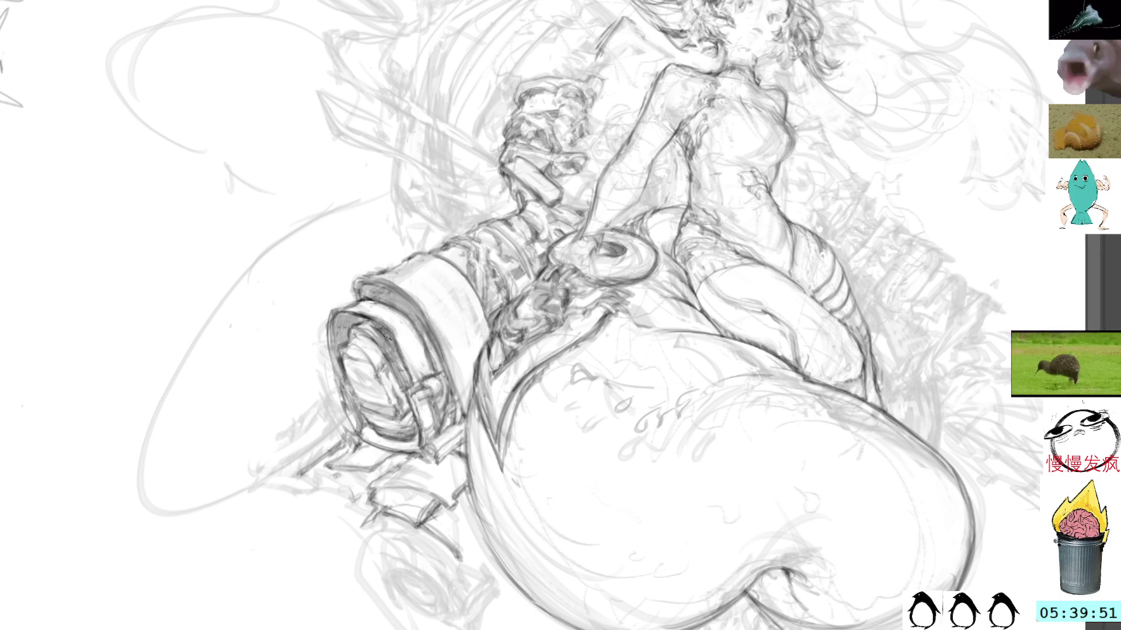
{"action": "left_click_drag", "start_coordinate": [397, 337], "coordinate": [387, 367]}
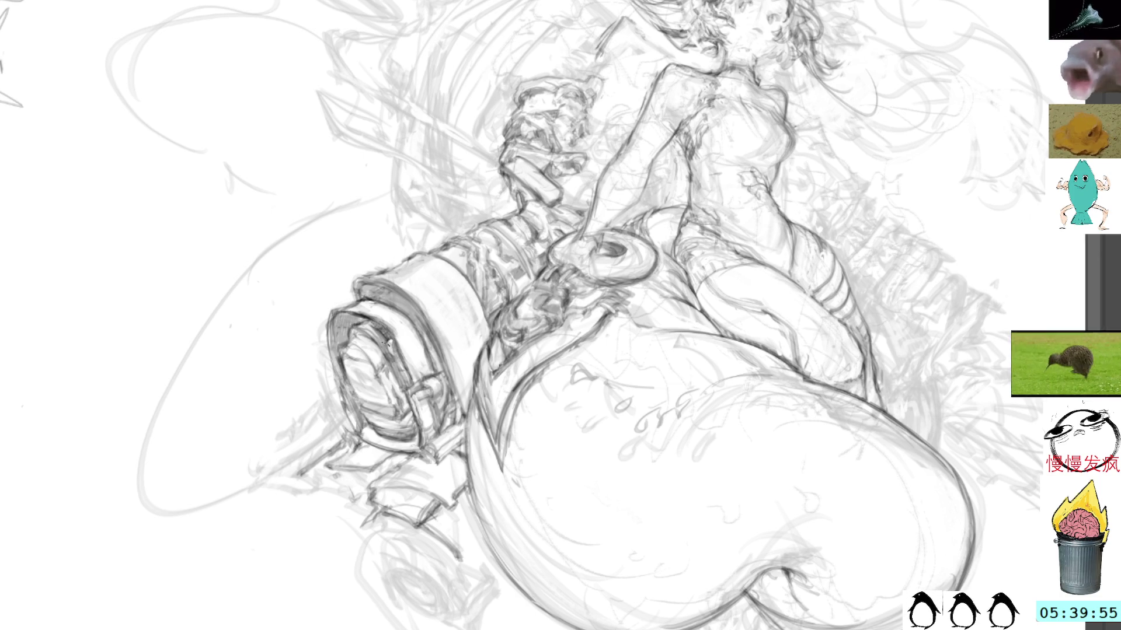
{"action": "left_click_drag", "start_coordinate": [400, 339], "coordinate": [398, 370]}
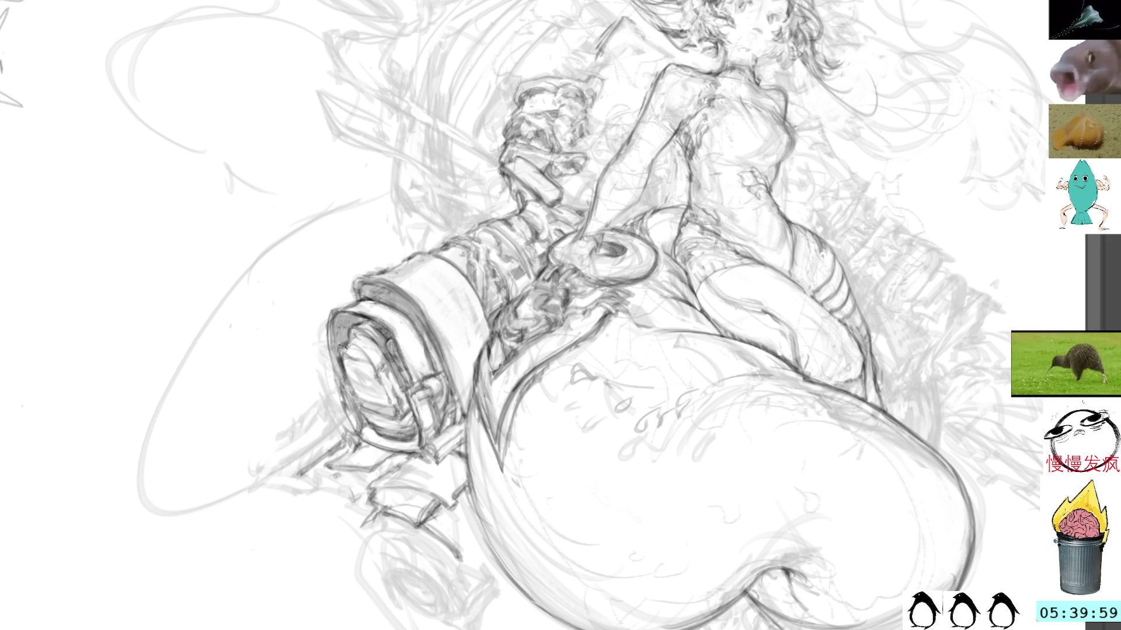
- Fill the muzzle's inner opening with dark pencil hatching
{"action": "mouse_move", "coordinate": [353, 369]}
{"action": "left_mouse_down"}
{"action": "mouse_move", "coordinate": [365, 376]}
{"action": "mouse_move", "coordinate": [348, 399]}
{"action": "left_mouse_up"}
{"action": "mouse_move", "coordinate": [360, 368]}
{"action": "left_mouse_down"}
{"action": "mouse_move", "coordinate": [342, 393]}
{"action": "mouse_move", "coordinate": [358, 402]}
{"action": "left_mouse_up"}
{"action": "left_click_drag", "start_coordinate": [360, 382], "coordinate": [348, 396]}
{"action": "mouse_move", "coordinate": [363, 365]}
{"action": "left_mouse_down"}
{"action": "mouse_move", "coordinate": [346, 374]}
{"action": "mouse_move", "coordinate": [364, 403]}
{"action": "mouse_move", "coordinate": [345, 404]}
{"action": "mouse_move", "coordinate": [357, 398]}
{"action": "mouse_move", "coordinate": [347, 359]}
{"action": "mouse_move", "coordinate": [373, 400]}
{"action": "left_mouse_up"}
{"action": "left_click_drag", "start_coordinate": [356, 364], "coordinate": [374, 398]}
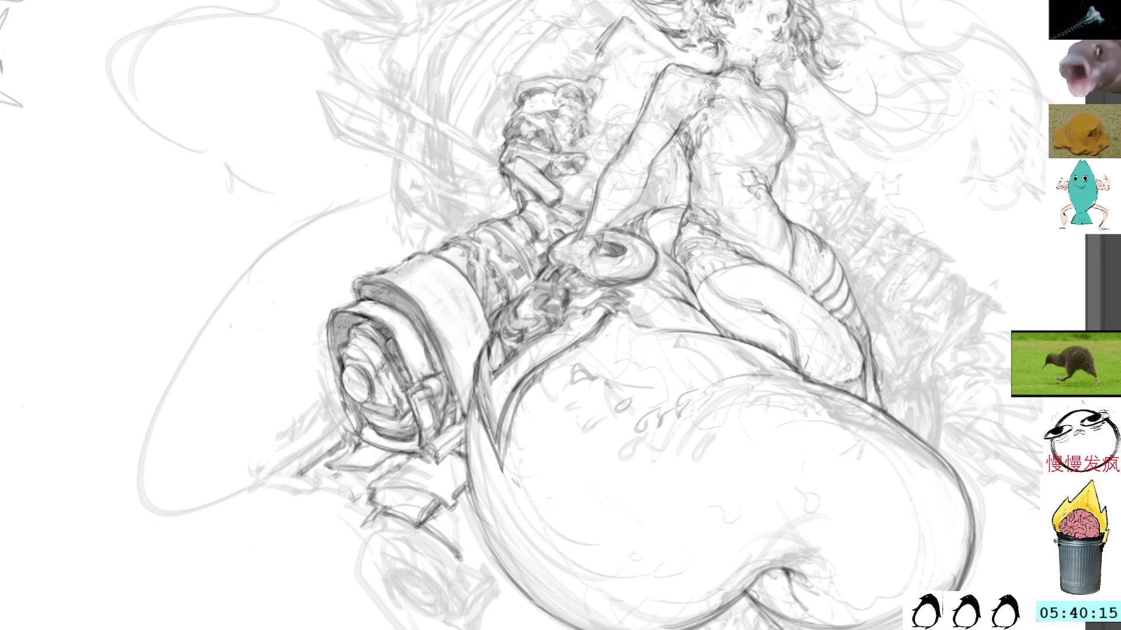
- Erase the old muzzle interior and redraw it with concentric pencil ring lines
{"action": "left_click_drag", "start_coordinate": [374, 365], "coordinate": [360, 396]}
{"action": "mouse_move", "coordinate": [365, 368]}
{"action": "left_mouse_down"}
{"action": "mouse_move", "coordinate": [342, 403]}
{"action": "mouse_move", "coordinate": [344, 366]}
{"action": "mouse_move", "coordinate": [351, 382]}
{"action": "mouse_move", "coordinate": [341, 364]}
{"action": "mouse_move", "coordinate": [353, 390]}
{"action": "mouse_move", "coordinate": [385, 399]}
{"action": "left_mouse_up"}
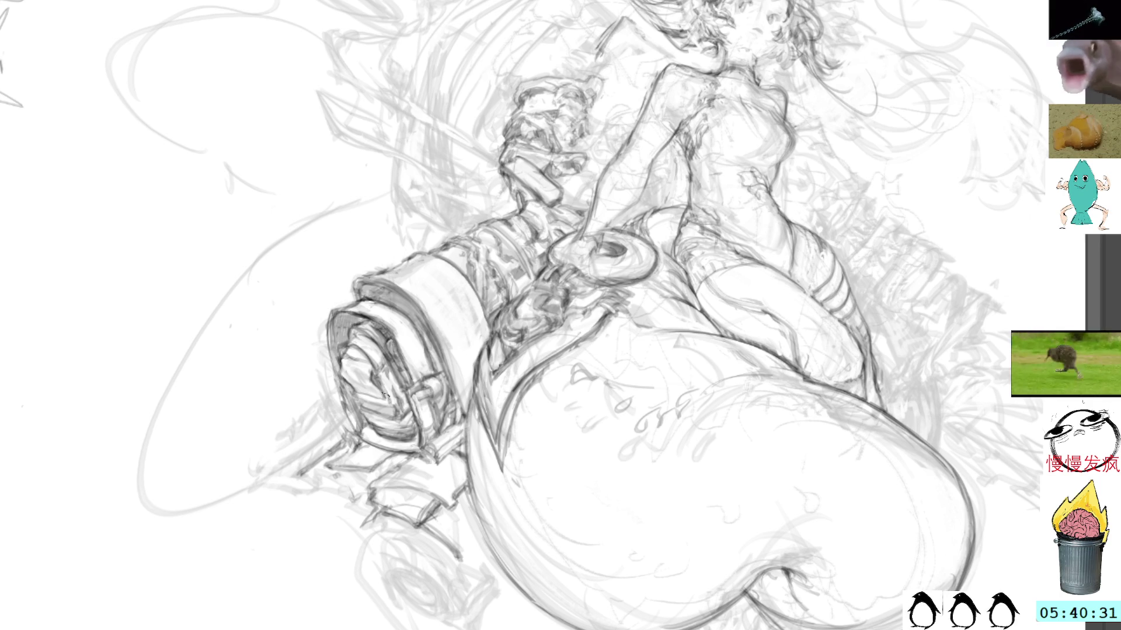
{"action": "mouse_move", "coordinate": [344, 357]}
{"action": "left_mouse_down"}
{"action": "mouse_move", "coordinate": [369, 363]}
{"action": "mouse_move", "coordinate": [350, 378]}
{"action": "mouse_move", "coordinate": [362, 390]}
{"action": "left_mouse_up"}
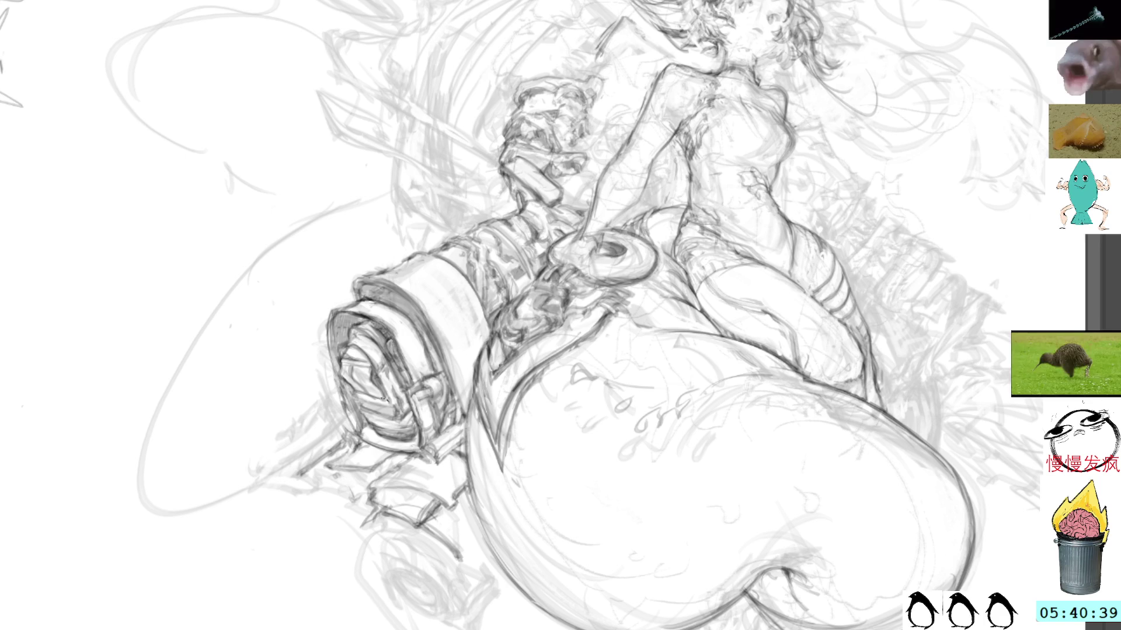
{"action": "left_click_drag", "start_coordinate": [393, 407], "coordinate": [359, 401]}
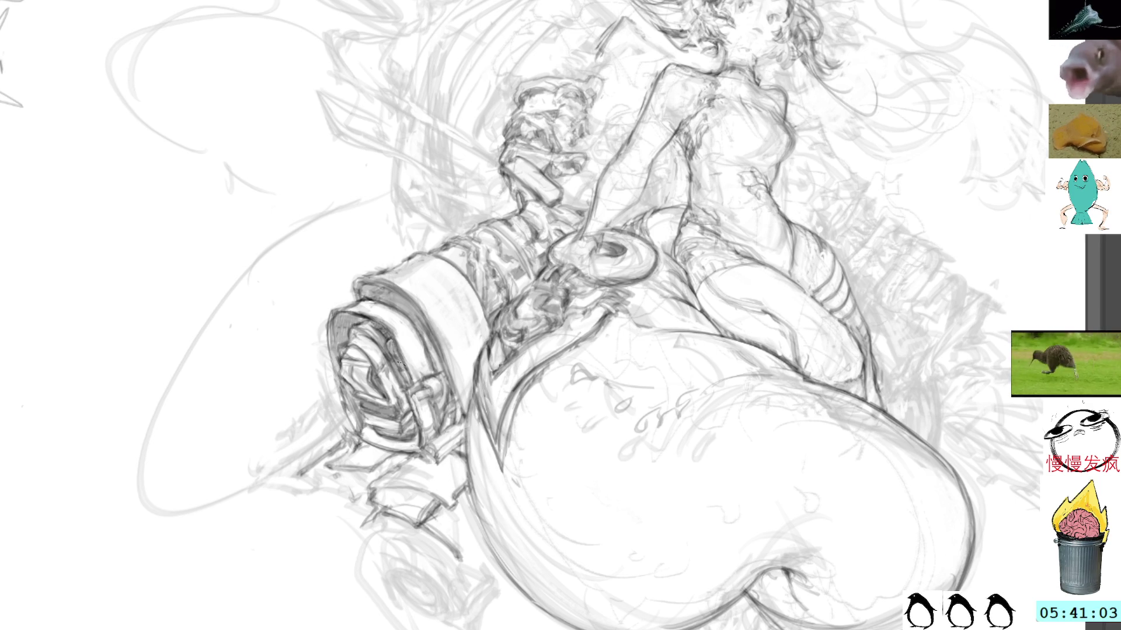
{"action": "mouse_move", "coordinate": [411, 279]}
{"action": "left_mouse_down"}
{"action": "mouse_move", "coordinate": [348, 278]}
{"action": "mouse_move", "coordinate": [249, 206]}
{"action": "left_mouse_up"}
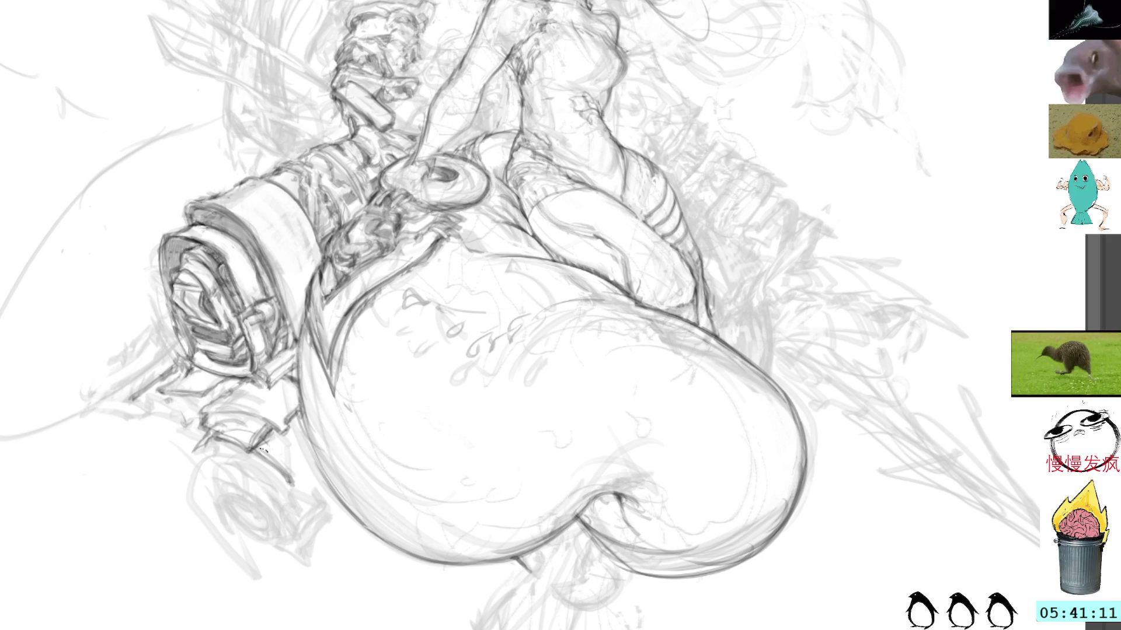
- Trace a darker ellipse over the small circle below the cannon's muzzle
{"action": "left_click_drag", "start_coordinate": [234, 516], "coordinate": [240, 514]}
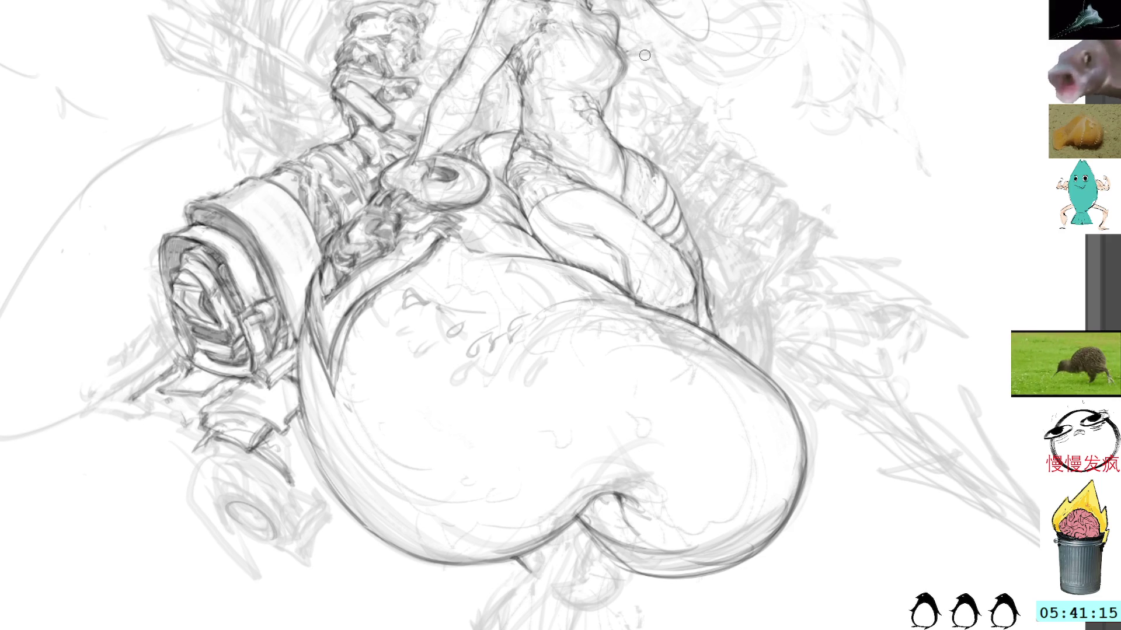
{"action": "mouse_move", "coordinate": [671, 9]}
{"action": "left_mouse_down"}
{"action": "mouse_move", "coordinate": [656, 79]}
{"action": "mouse_move", "coordinate": [459, 78]}
{"action": "left_mouse_up"}
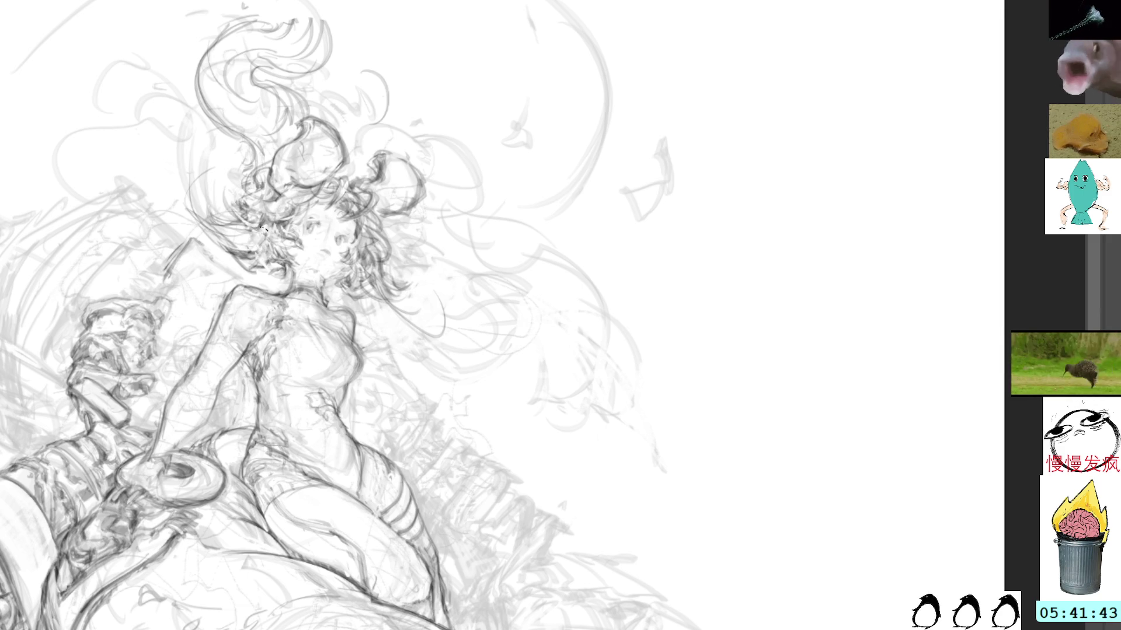
- Draw a hair strand sweeping right of the face and tip it with short curling strokes
{"action": "left_click_drag", "start_coordinate": [528, 153], "coordinate": [421, 175]}
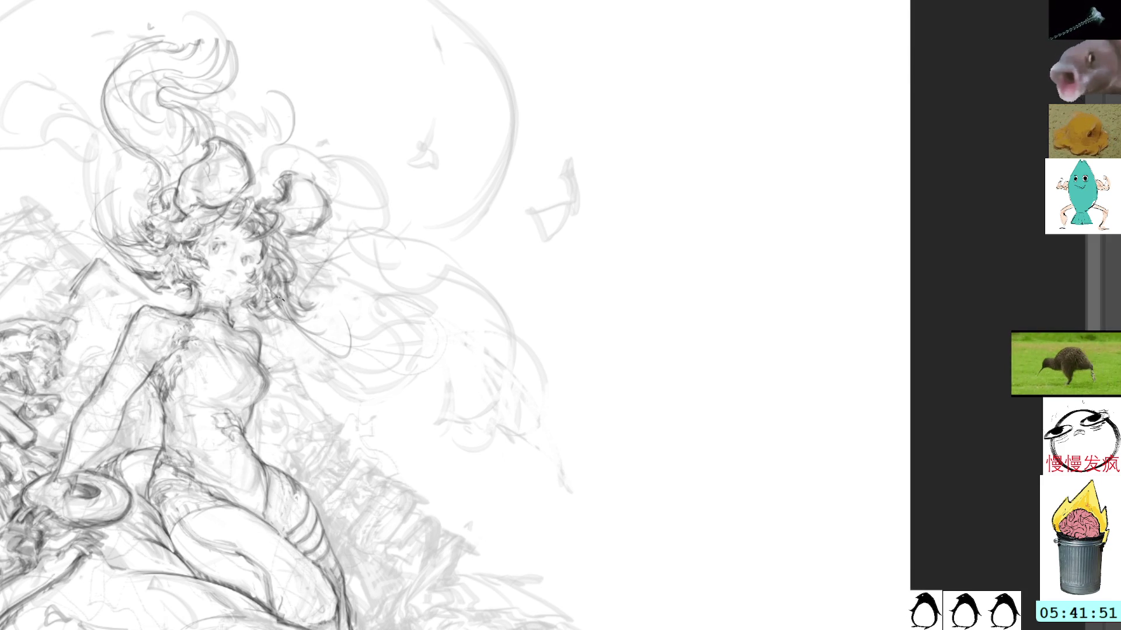
{"action": "mouse_move", "coordinate": [313, 318]}
{"action": "left_mouse_down"}
{"action": "mouse_move", "coordinate": [356, 358]}
{"action": "mouse_move", "coordinate": [341, 324]}
{"action": "mouse_move", "coordinate": [429, 314]}
{"action": "left_mouse_up"}
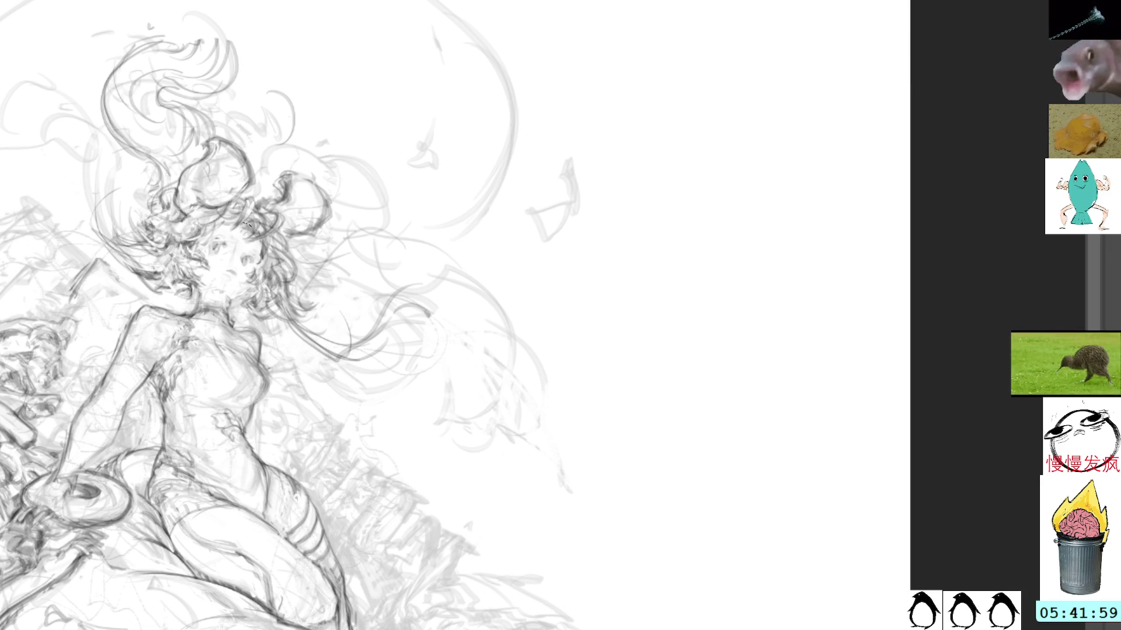
{"action": "mouse_move", "coordinate": [427, 286]}
{"action": "left_mouse_down"}
{"action": "mouse_move", "coordinate": [387, 315]}
{"action": "mouse_move", "coordinate": [449, 298]}
{"action": "left_mouse_up"}
{"action": "left_click", "coordinate": [412, 228]}
{"action": "key", "text": "b"}
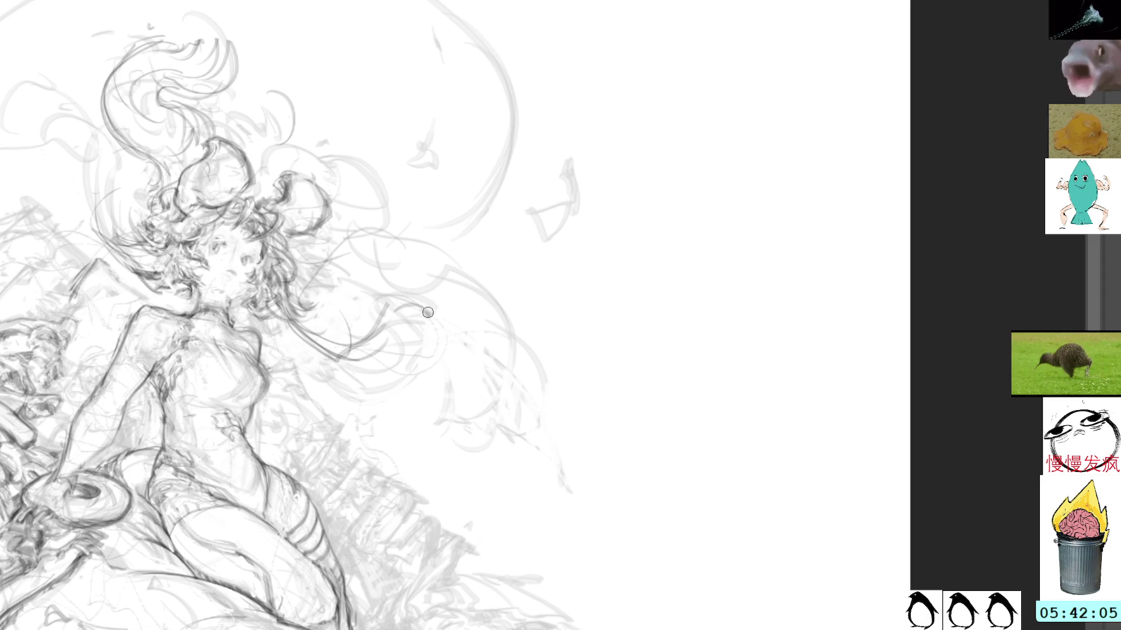
{"action": "mouse_move", "coordinate": [421, 315]}
{"action": "left_mouse_down"}
{"action": "mouse_move", "coordinate": [387, 326]}
{"action": "mouse_move", "coordinate": [432, 315]}
{"action": "left_mouse_up"}
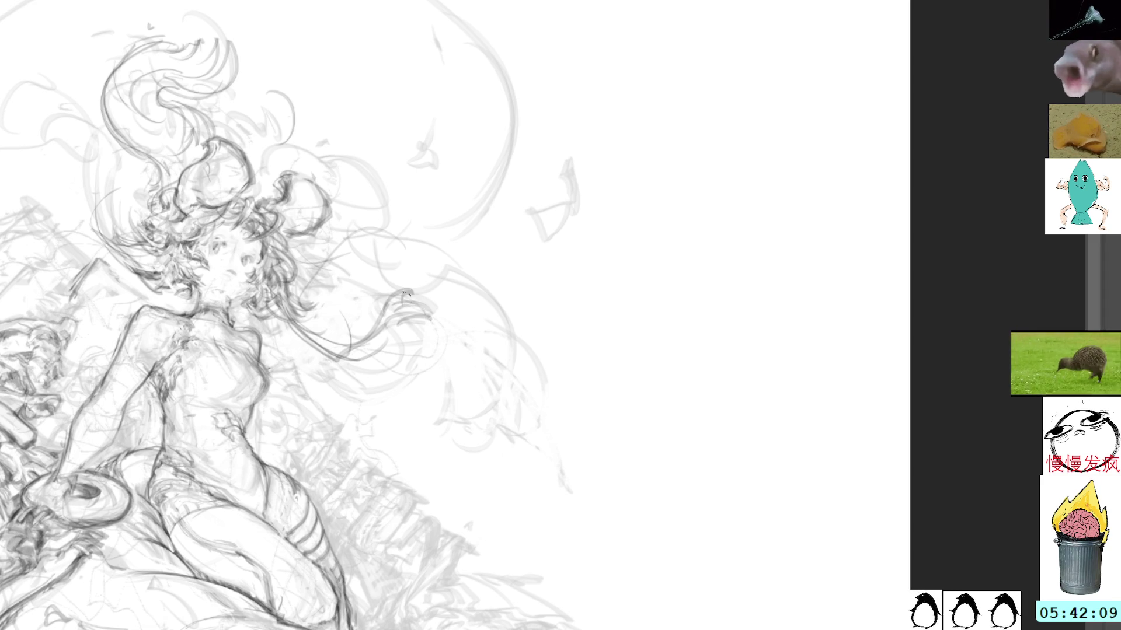